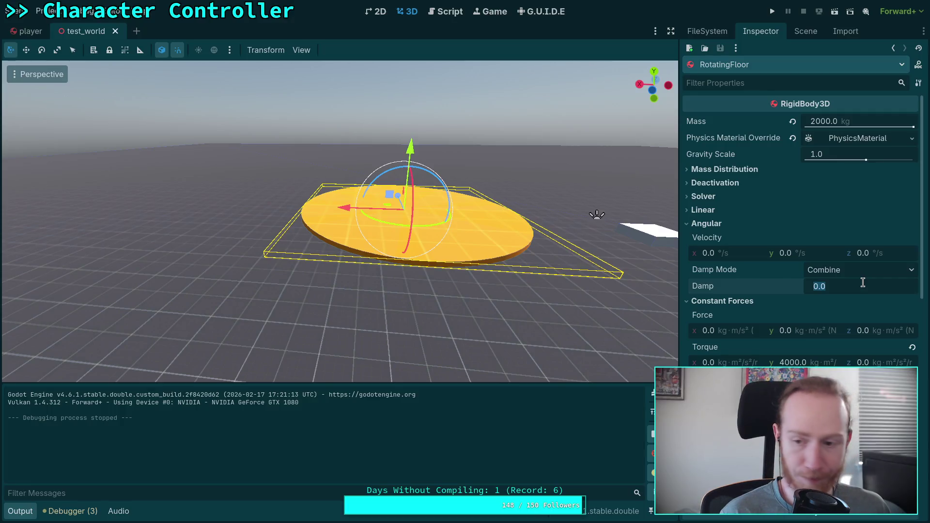
Set the RotatingFloor's angular damp to 0.2, test-run the game, then stop it.
{"action": "type", "text": "2"}
{"action": "key", "text": "Return"}
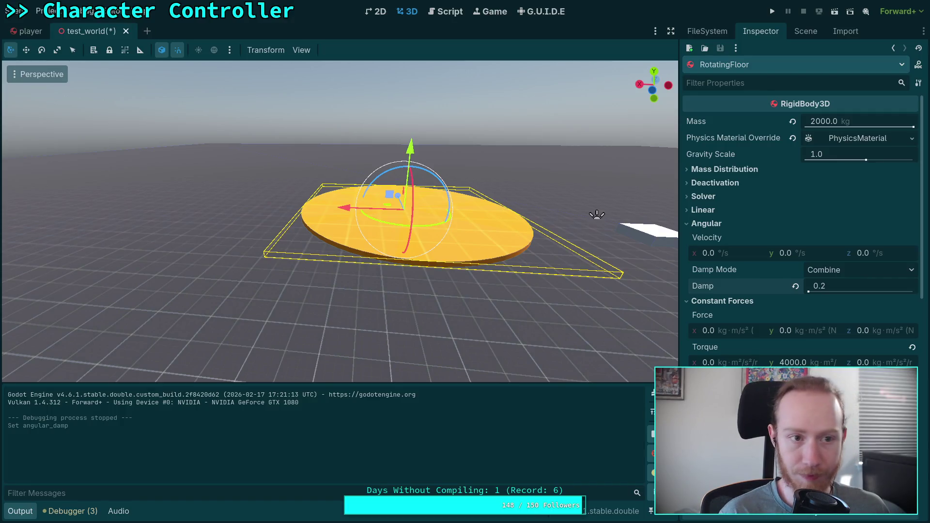
{"action": "key", "text": "F5"}
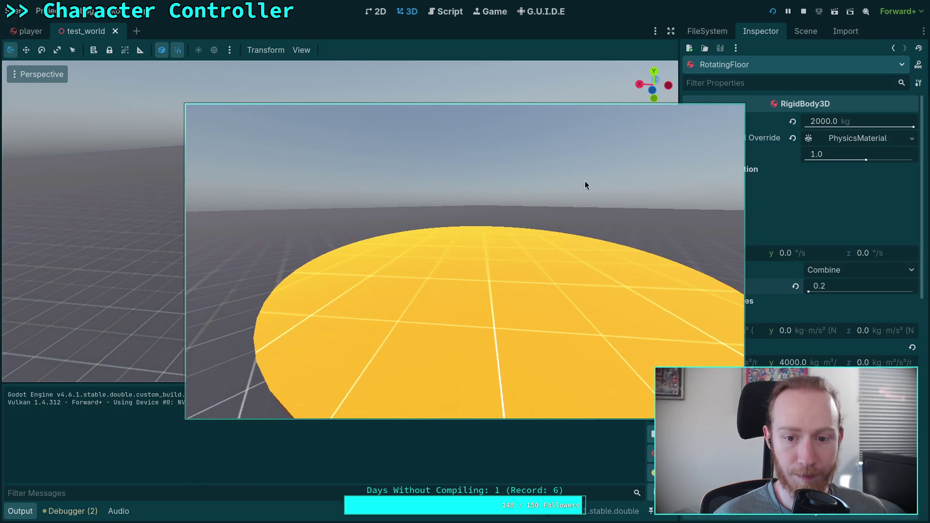
{"action": "key", "text": "F8"}
{"action": "left_click", "coordinate": [854, 288]}
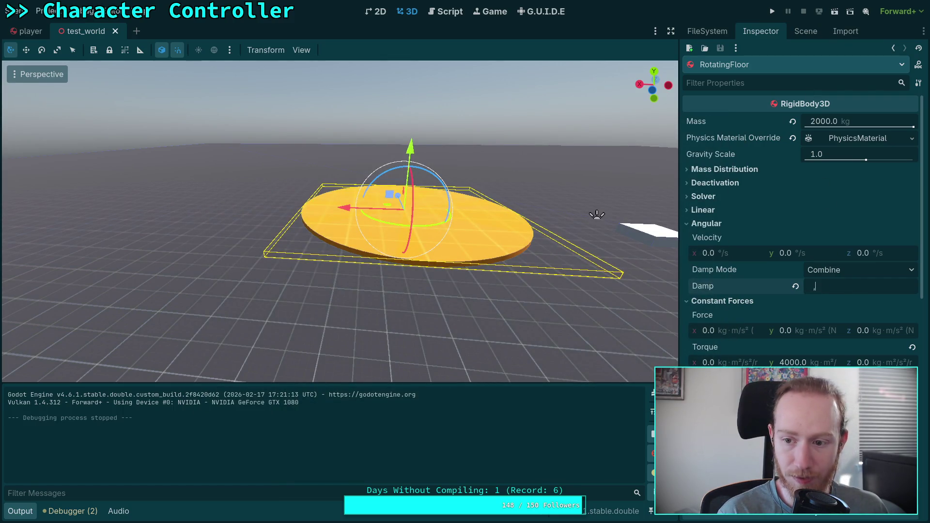
Change the floor's angular damp to 0.6 and save the scene.
{"action": "type", "text": ".56"}
{"action": "key", "text": "Return"}
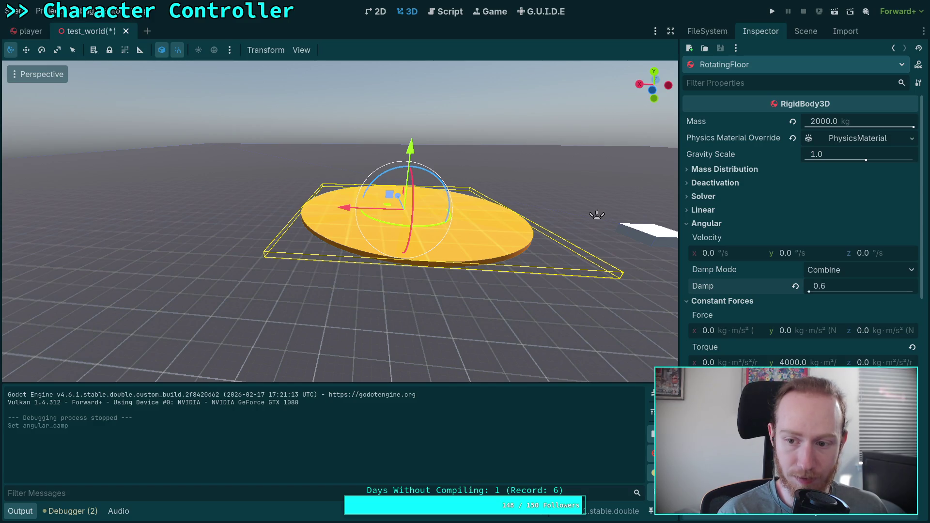
{"action": "key", "text": "ctrl+s"}
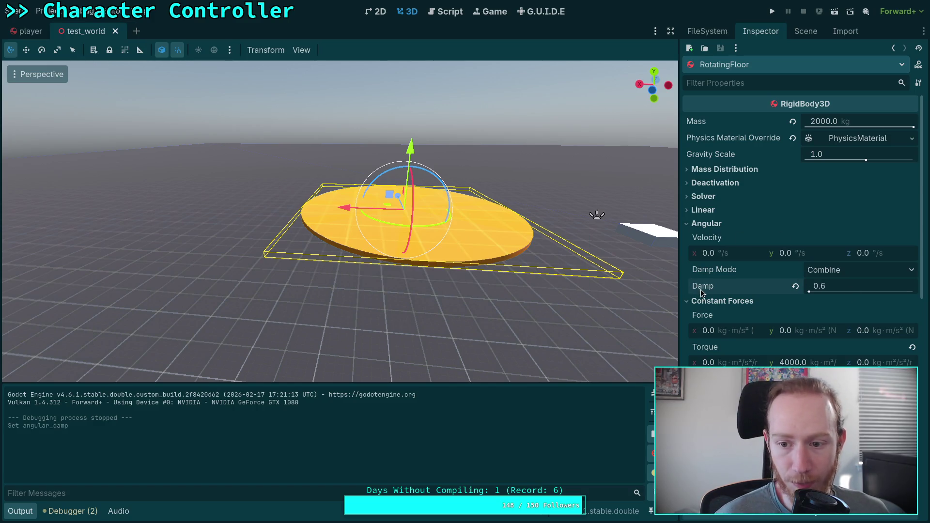
Run the game again and walk the character onto the yellow platform.
{"action": "mouse_move", "coordinate": [700, 293]}
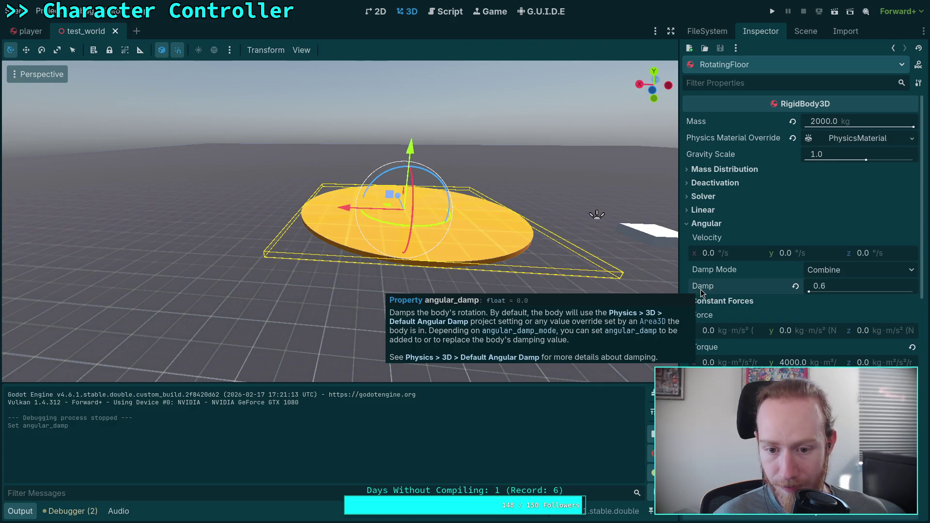
{"action": "left_click", "coordinate": [772, 11]}
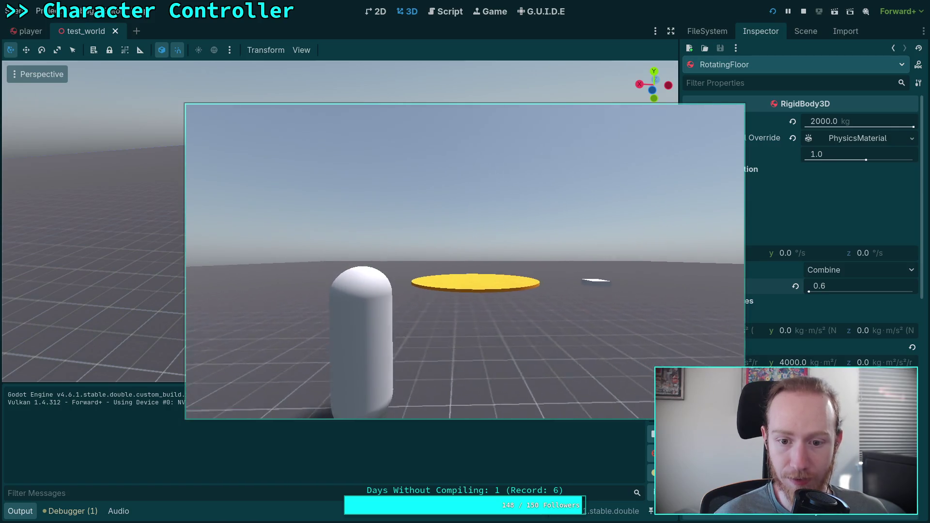
{"action": "key", "text": "w"}
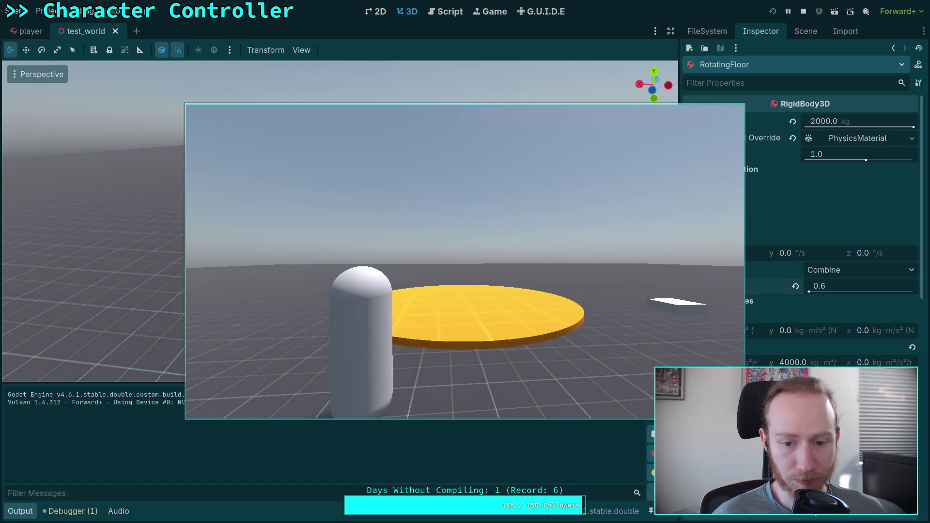
{"action": "key", "text": "w"}
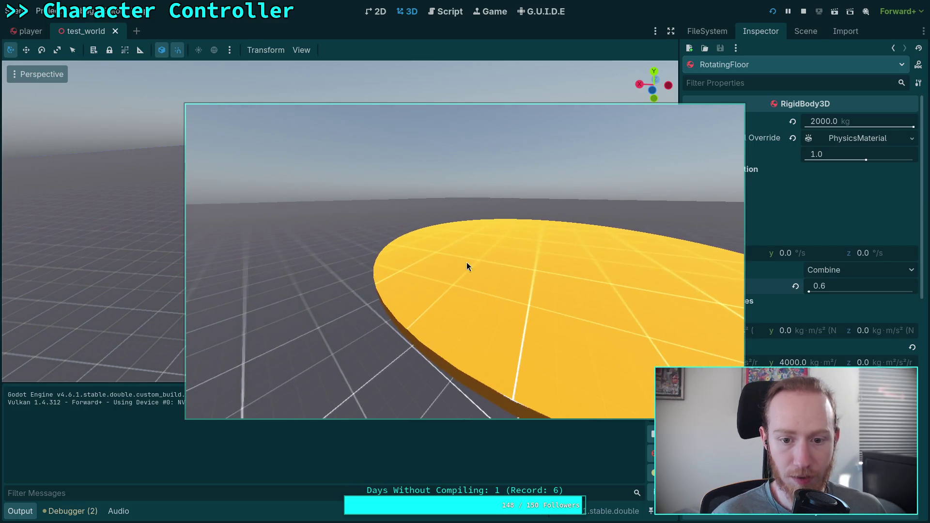
Stop the game and locate the apply_force and ground_velocity lines in CharacterController.gd.
{"action": "left_click", "coordinate": [803, 11]}
{"action": "left_click", "coordinate": [445, 11]}
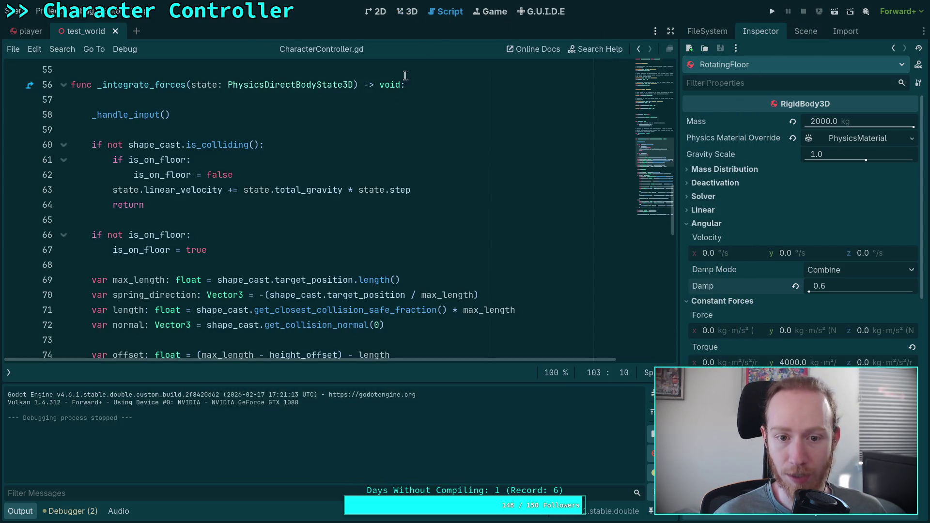
{"action": "scroll", "coordinate": [220, 237], "scroll_direction": "down", "scroll_amount": 6}
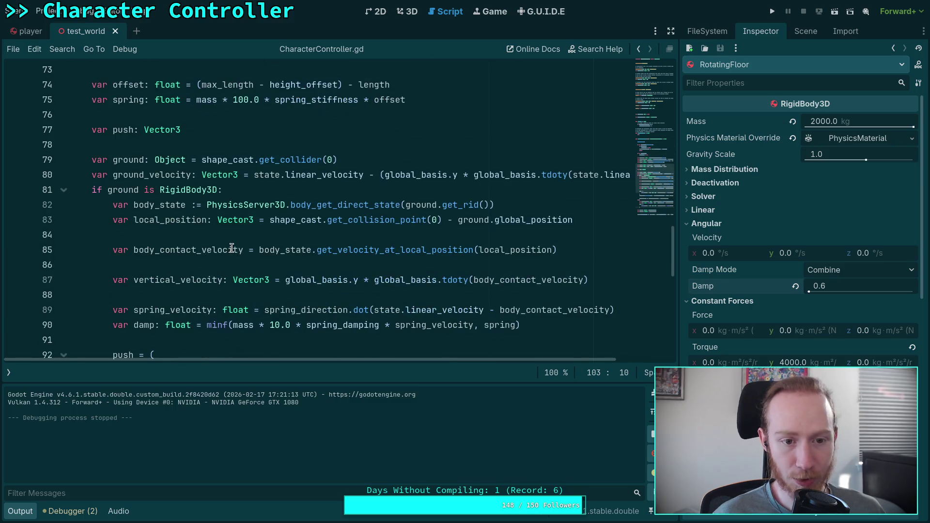
{"action": "scroll", "coordinate": [206, 240], "scroll_direction": "down", "scroll_amount": 3}
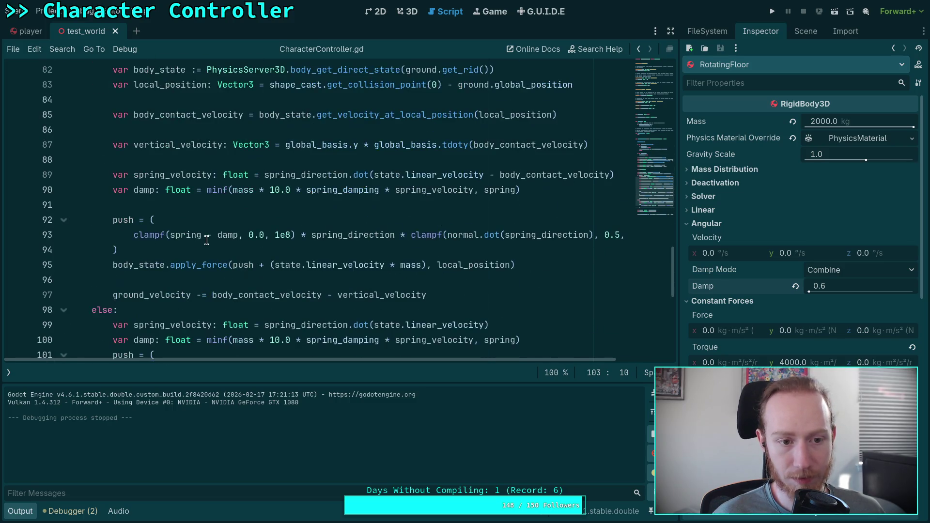
{"action": "double_click", "coordinate": [189, 265]}
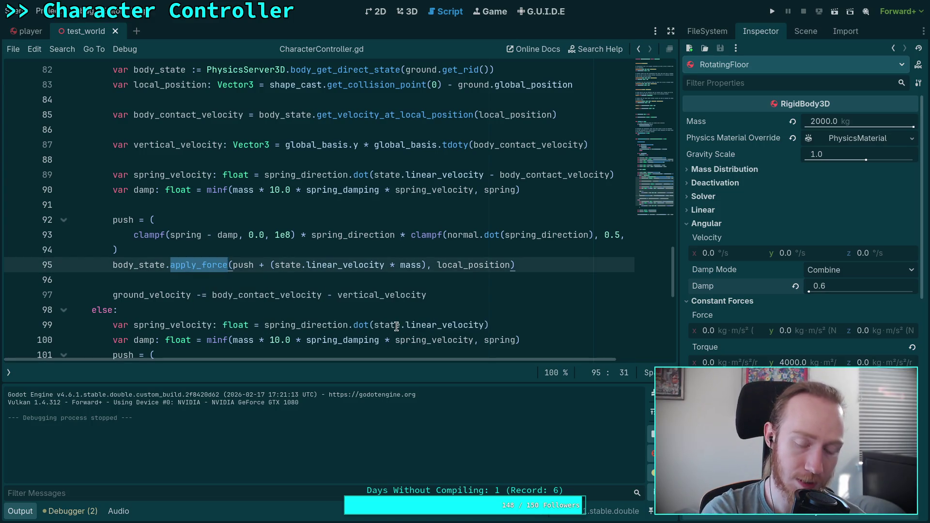
{"action": "mouse_move", "coordinate": [396, 325]}
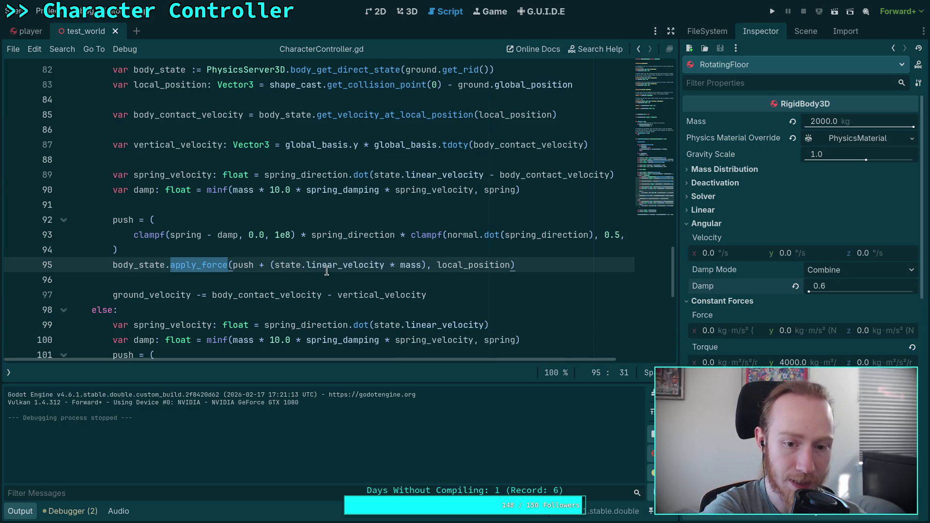
{"action": "mouse_move", "coordinate": [333, 266]}
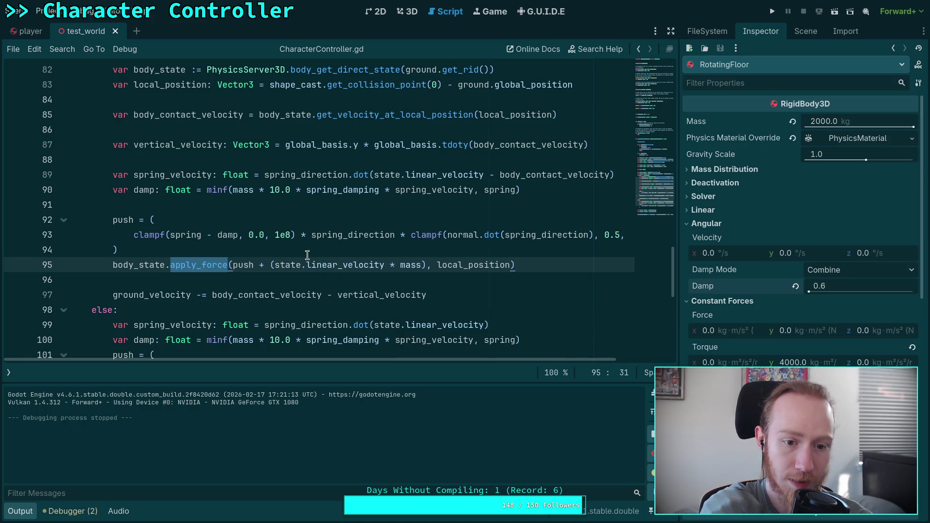
{"action": "scroll", "coordinate": [306, 266], "scroll_direction": "down", "scroll_amount": 1}
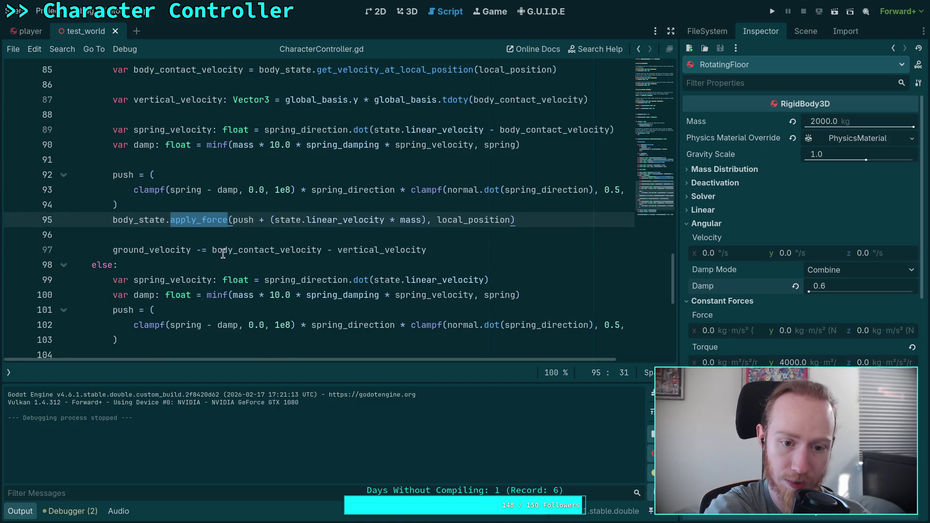
{"action": "left_click", "coordinate": [157, 249]}
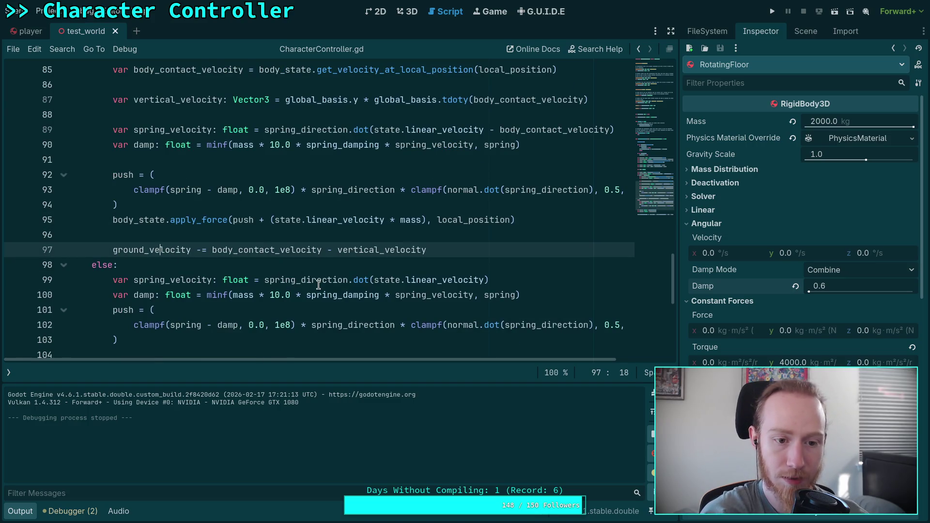
{"action": "left_click", "coordinate": [239, 222]}
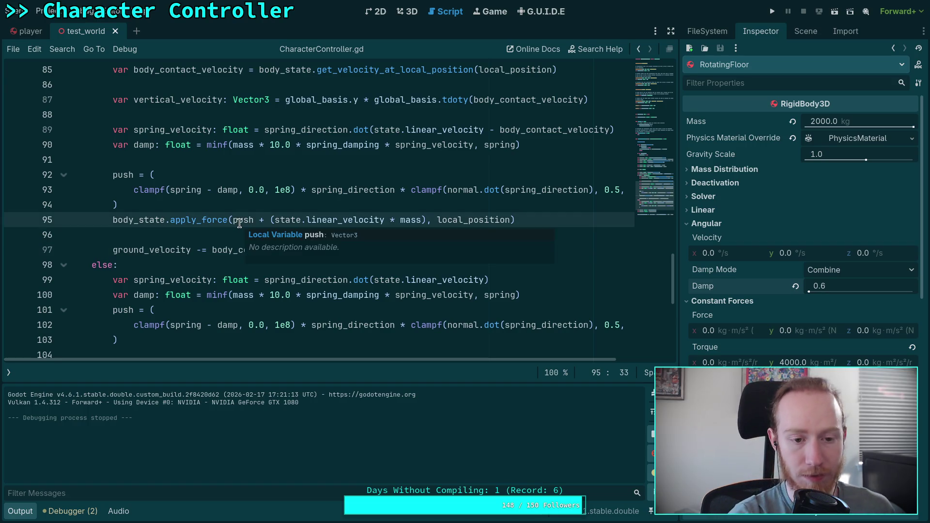
{"action": "key", "text": "alt+Down"}
{"action": "key", "text": "alt+Down"}
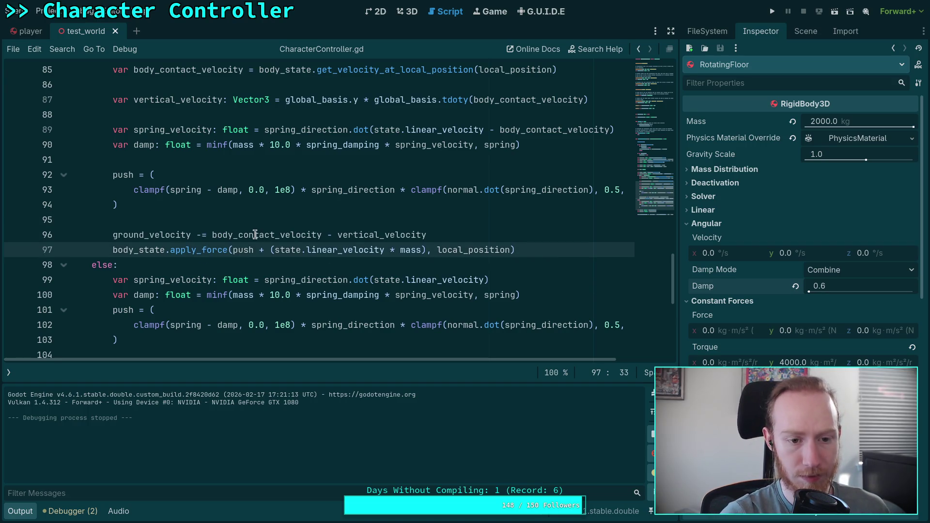
{"action": "key", "text": "alt+Up"}
{"action": "key", "text": "alt+Up"}
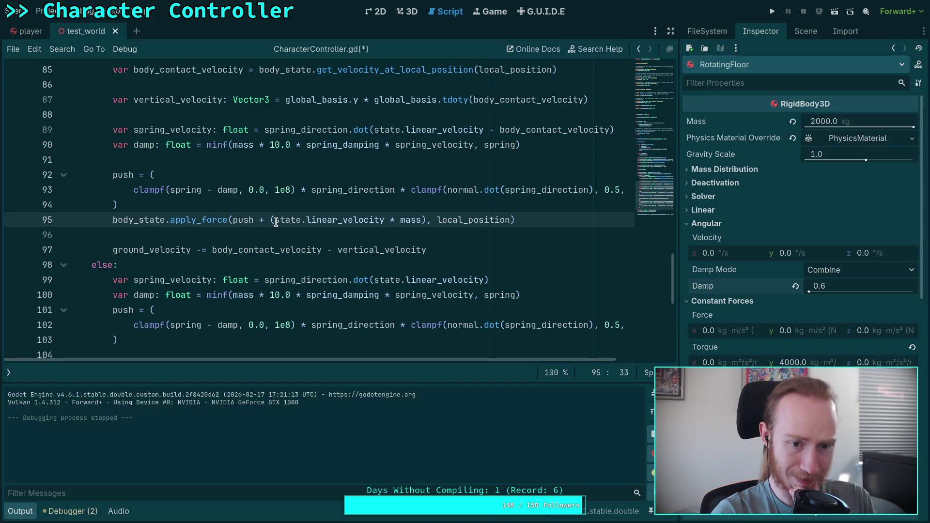
Replace state.linear_velocity with ground_velocity in the apply_force call.
{"action": "left_click_drag", "start_coordinate": [274, 221], "coordinate": [339, 219]}
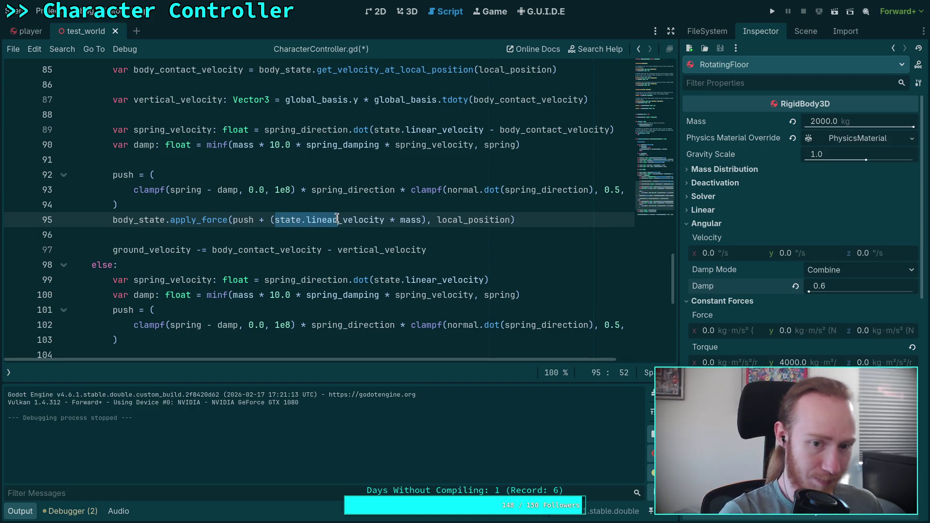
{"action": "key", "text": "BackSpace"}
{"action": "type", "text": "gra"}
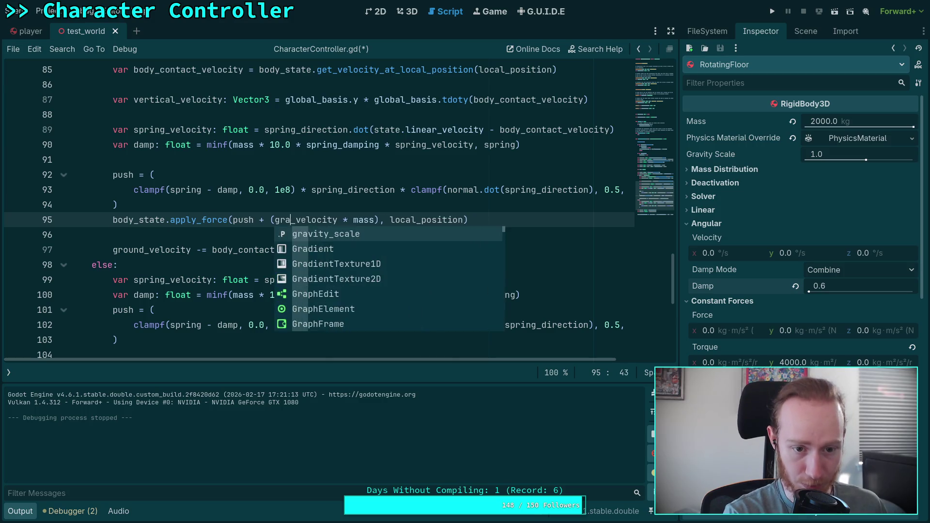
{"action": "key", "text": "BackSpace"}
{"action": "type", "text": "oet"}
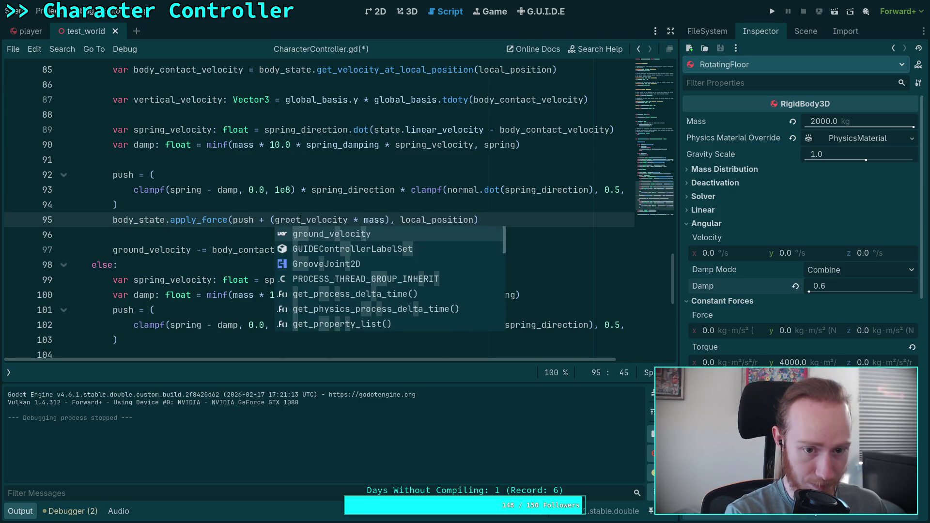
{"action": "key", "text": "BackSpace"}
{"action": "key", "text": "BackSpace"}
{"action": "type", "text": "u"}
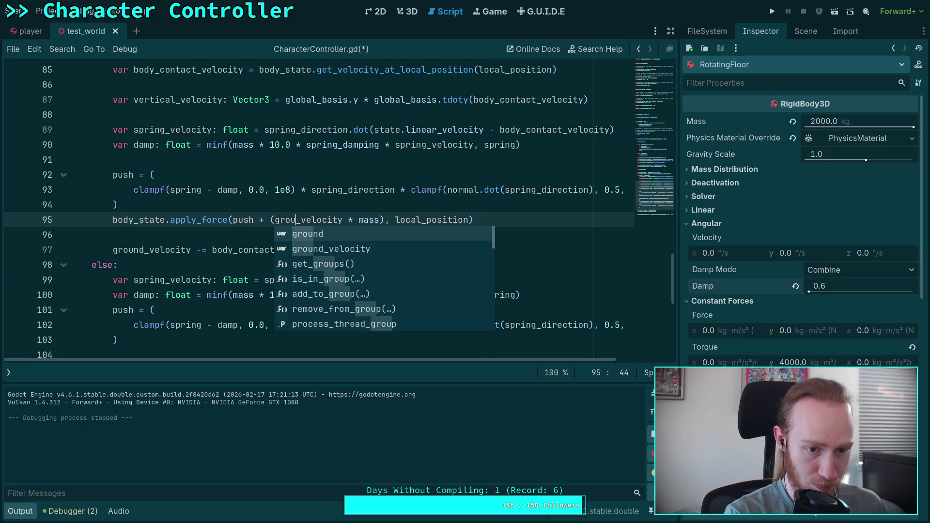
{"action": "type", "text": "nd"}
Move the apply_force line below ground_velocity, remove the empty line, and save the script.
{"action": "key", "text": "alt+Down"}
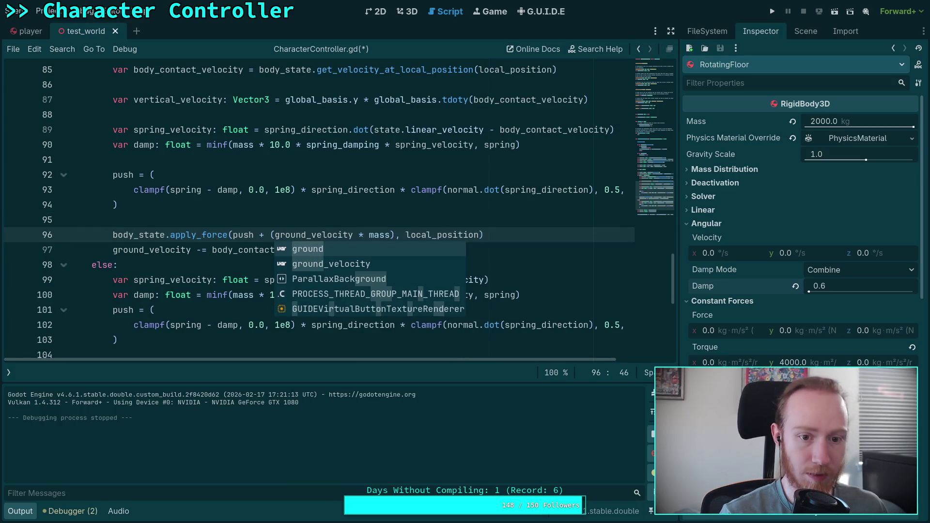
{"action": "key", "text": "alt+Down"}
{"action": "left_click", "coordinate": [236, 225]}
{"action": "key", "text": "BackSpace"}
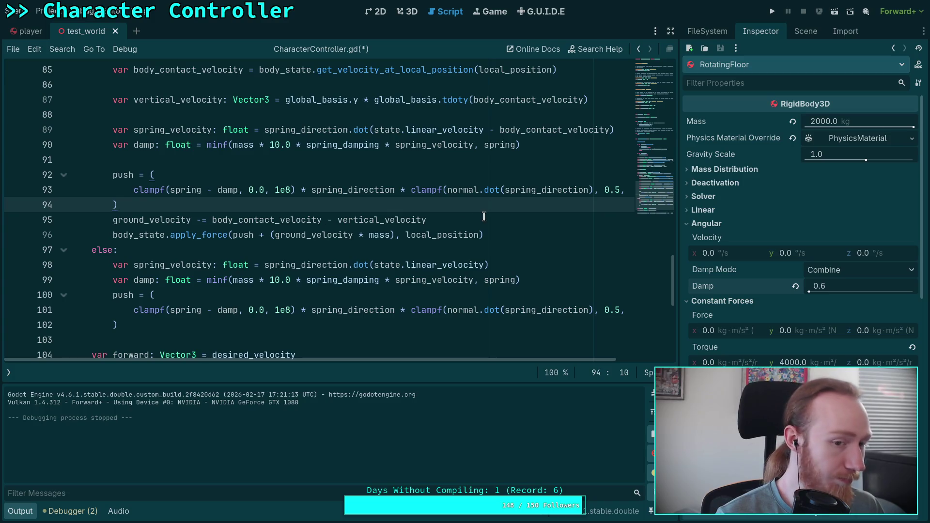
{"action": "left_click", "coordinate": [483, 217]}
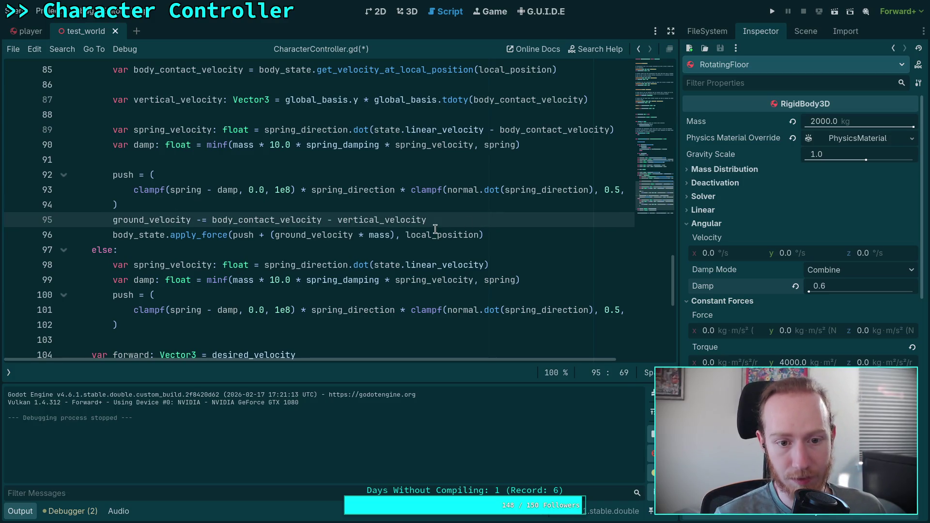
{"action": "key", "text": "ctrl+s"}
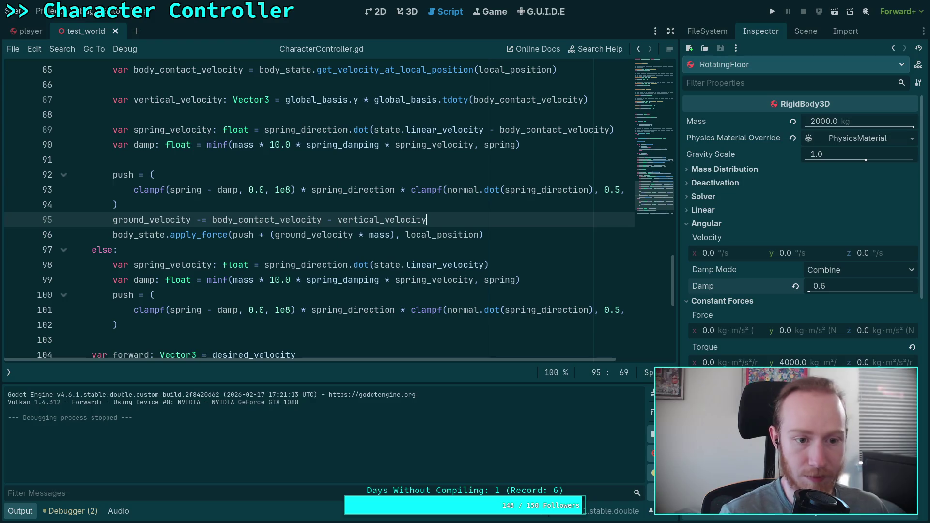
Test the updated controller by walking onto the yellow platform, then stop the game.
{"action": "left_click", "coordinate": [772, 11]}
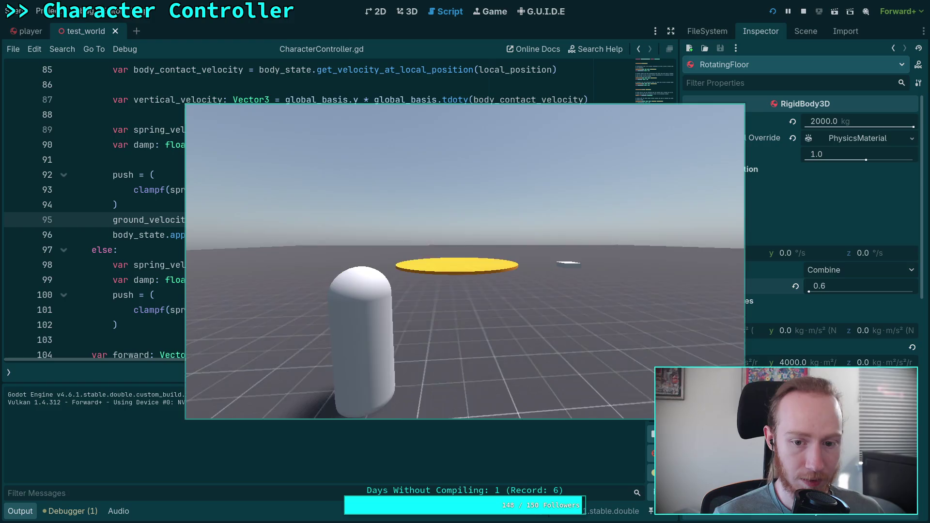
{"action": "key", "text": "w"}
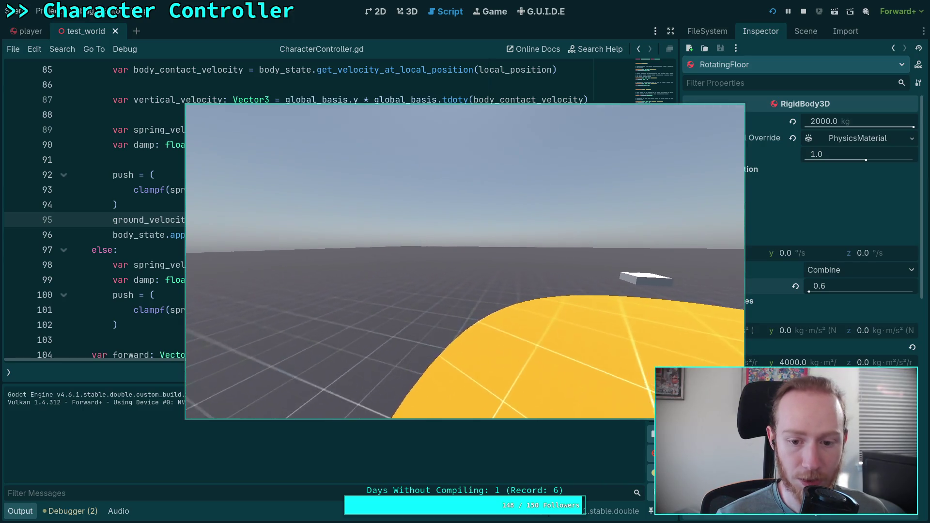
{"action": "key", "text": "F8"}
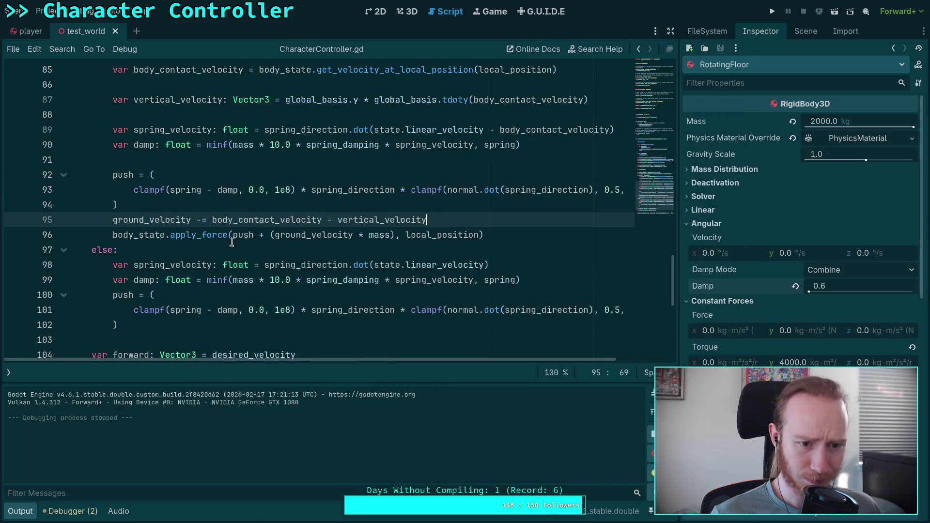
Wrap line 96's force as -1.0 * (push + (ground_velocity * mass)), save, and run the game.
{"action": "mouse_move", "coordinate": [202, 236]}
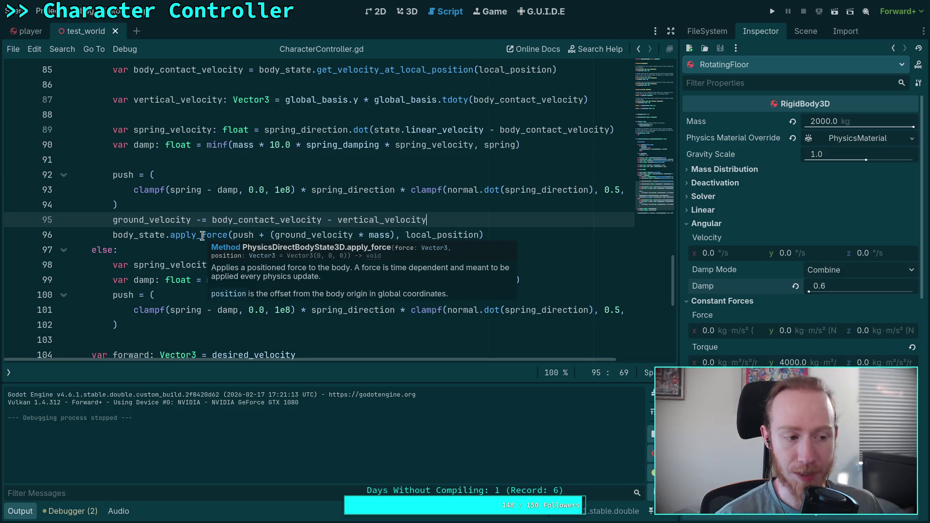
{"action": "left_click", "coordinate": [275, 236]}
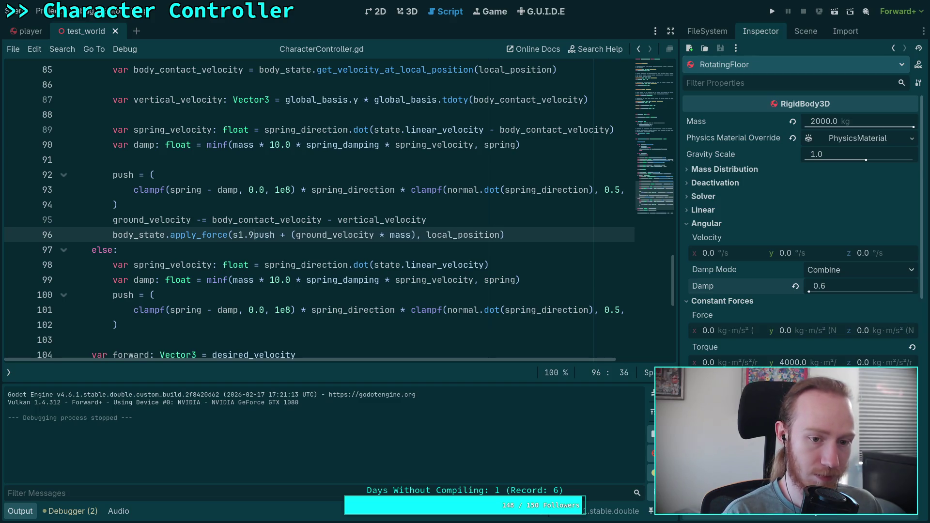
{"action": "type", "text": "-1.0"}
{"action": "type", "text": " * ("}
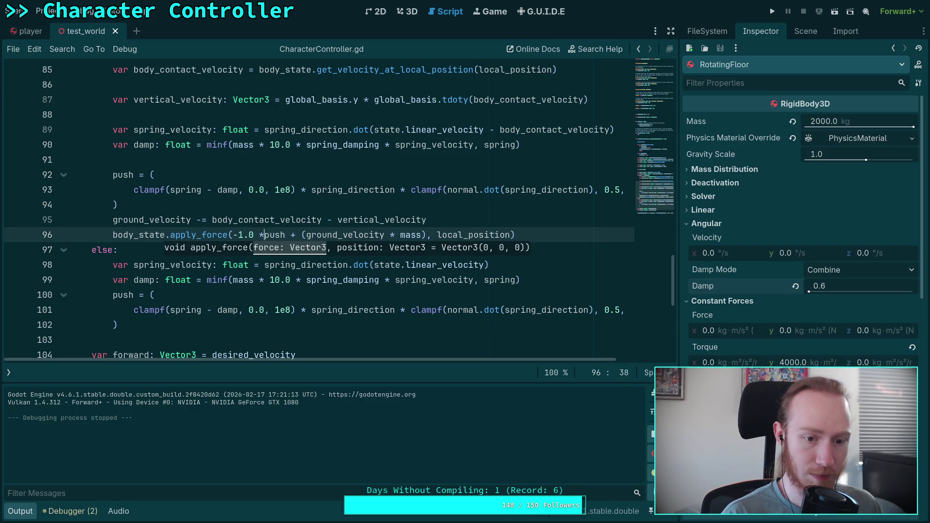
{"action": "left_click", "coordinate": [436, 234]}
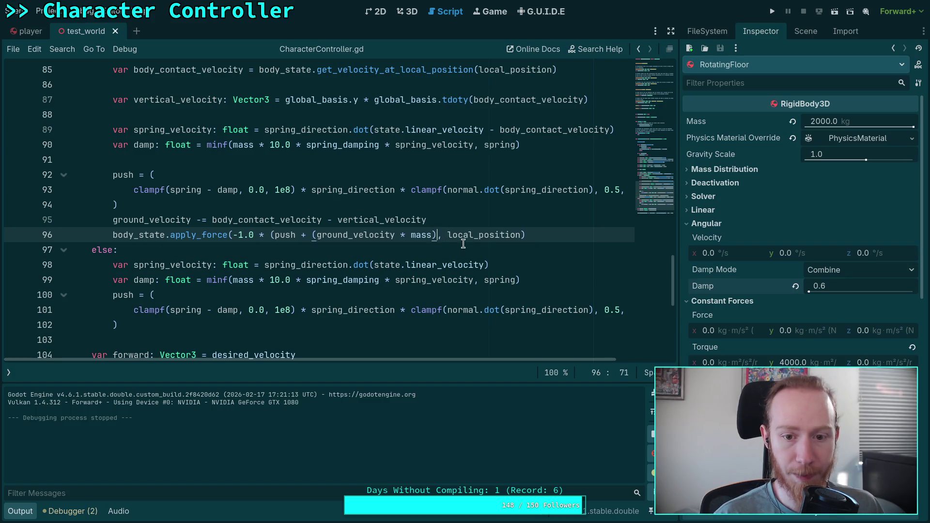
{"action": "type", "text": ")"}
{"action": "key", "text": "ctrl+s"}
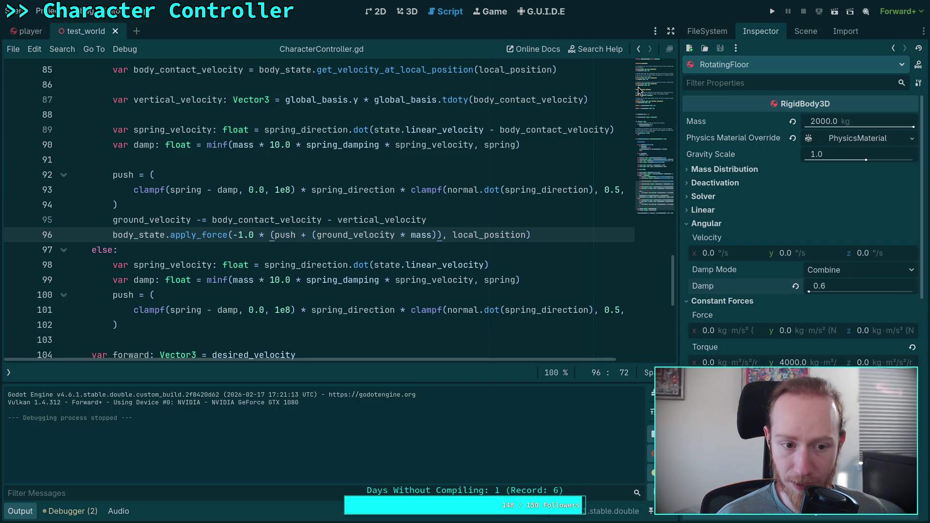
{"action": "left_click", "coordinate": [771, 12]}
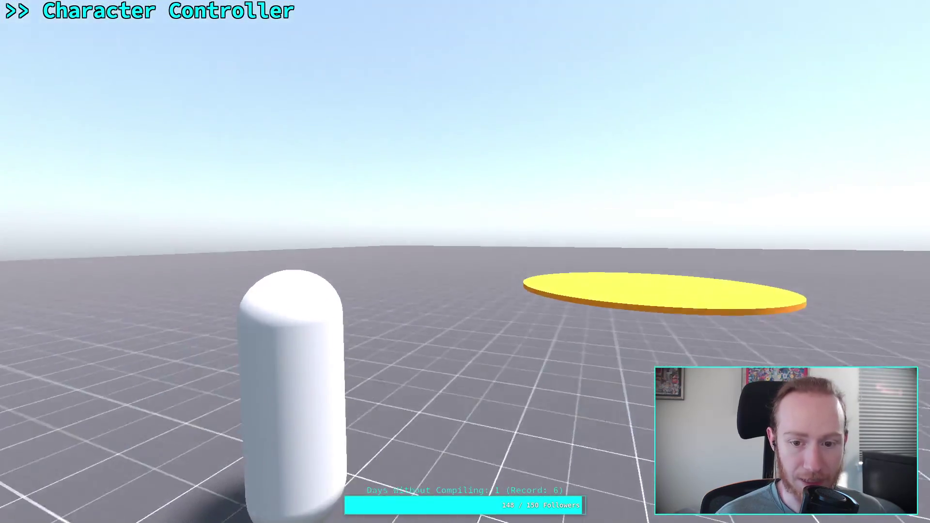
Walk the character onto the yellow disc and around, then leave fullscreen.
{"action": "key", "text": "w"}
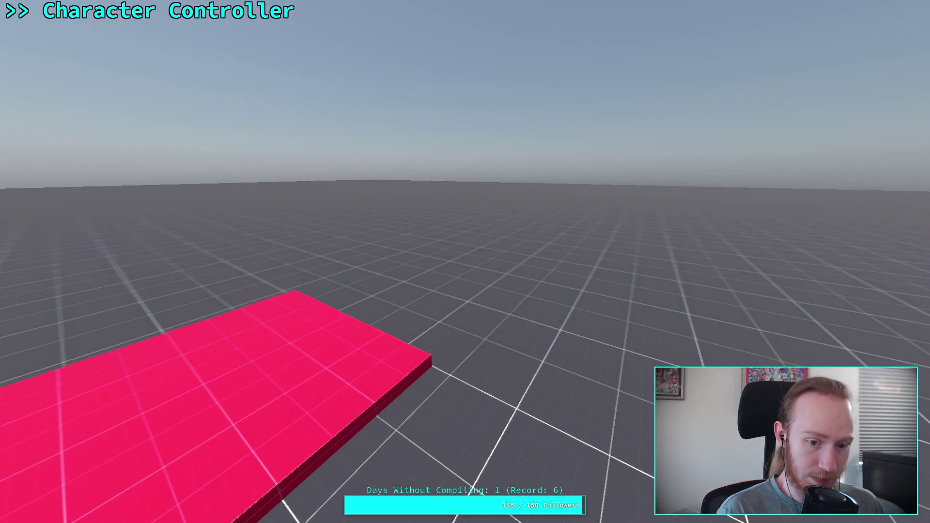
{"action": "key", "text": "Escape"}
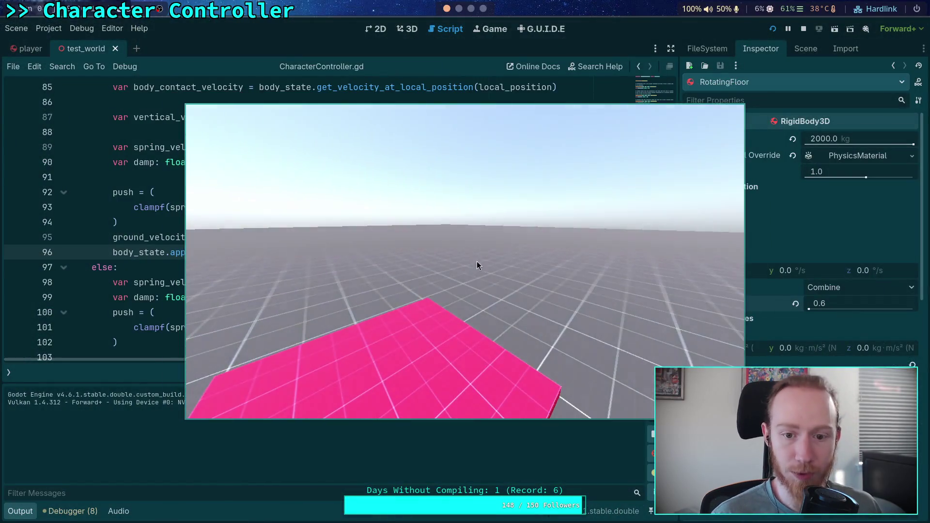
Stop the game and show the debugger's Errors list, briefly expanding the 0:00:15:000 warning.
{"action": "left_click", "coordinate": [804, 30]}
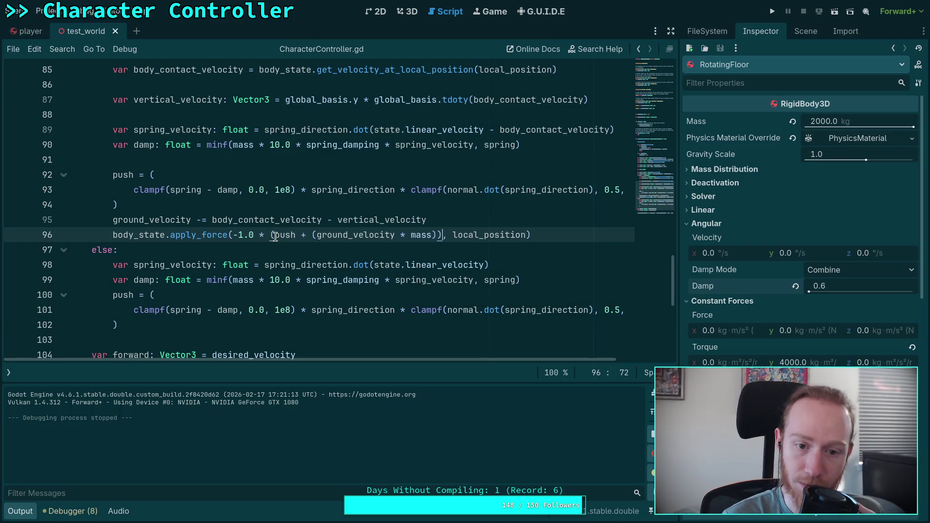
{"action": "left_click", "coordinate": [371, 265]}
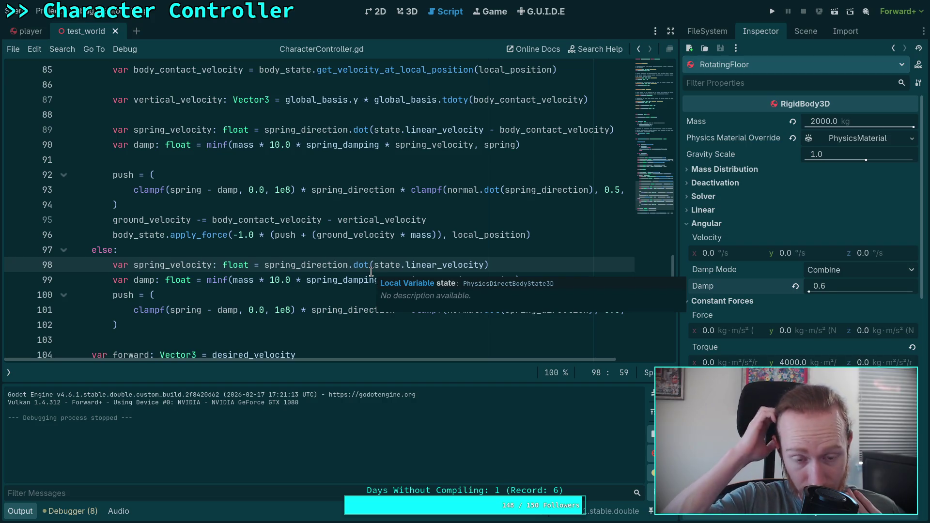
{"action": "left_click", "coordinate": [70, 511]}
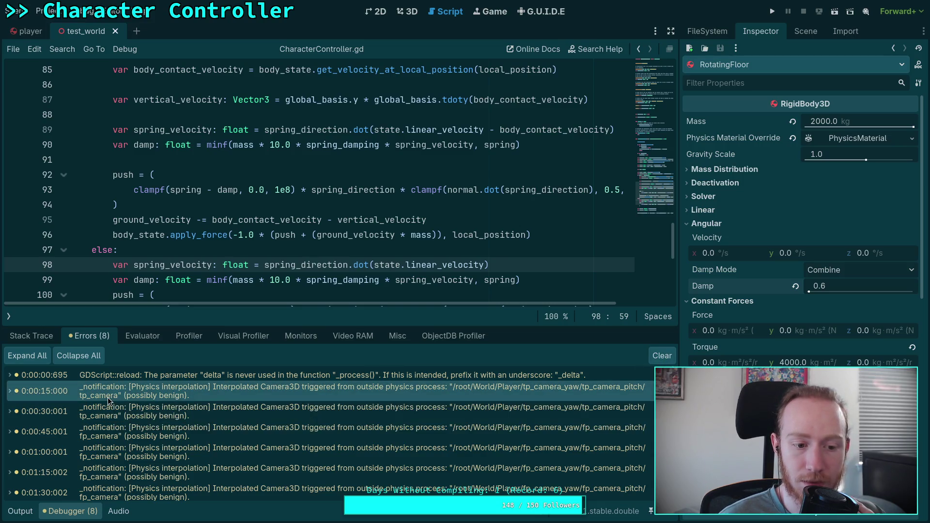
{"action": "left_click", "coordinate": [10, 391]}
{"action": "left_click", "coordinate": [10, 391]}
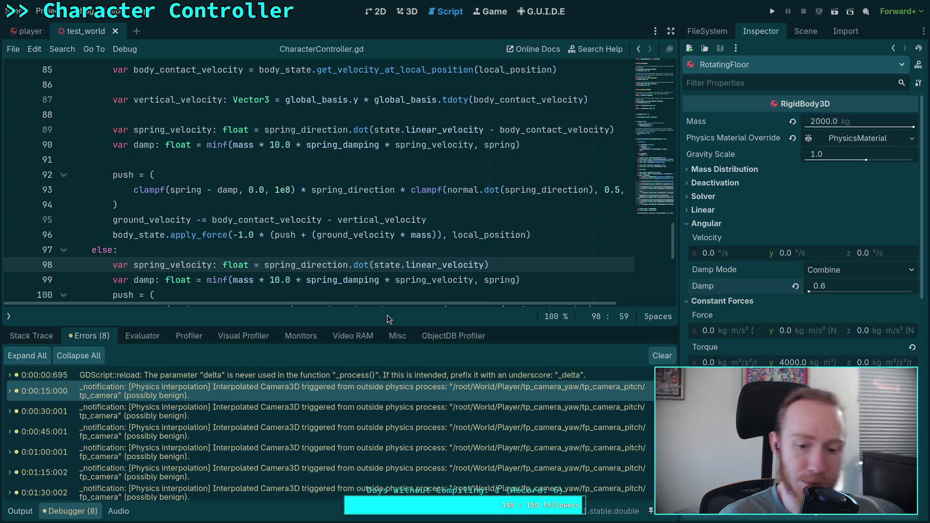
Enlarge the code editor and expand the 0:00:45:001 Camera3D warning's camera_3d.cpp:205 source.
{"action": "left_click_drag", "start_coordinate": [406, 325], "coordinate": [305, 349]}
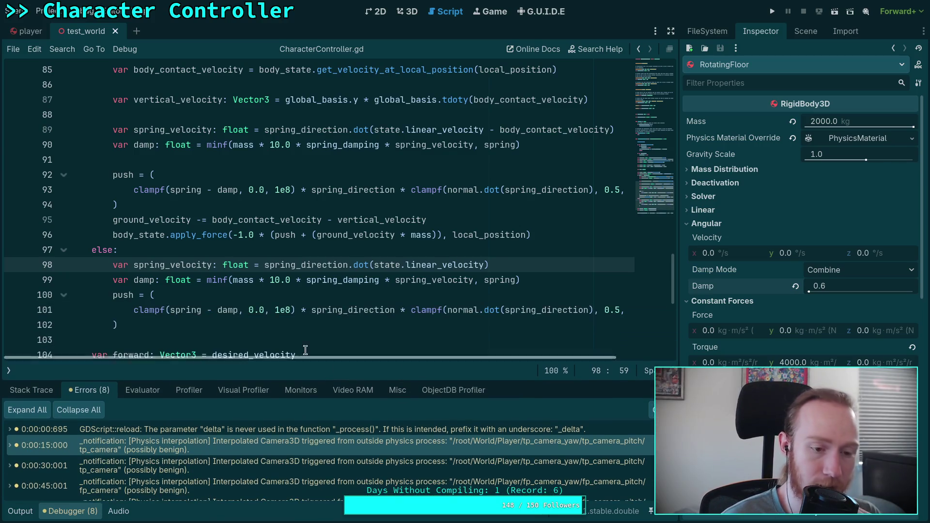
{"action": "scroll", "coordinate": [153, 208], "scroll_direction": "up", "scroll_amount": 10}
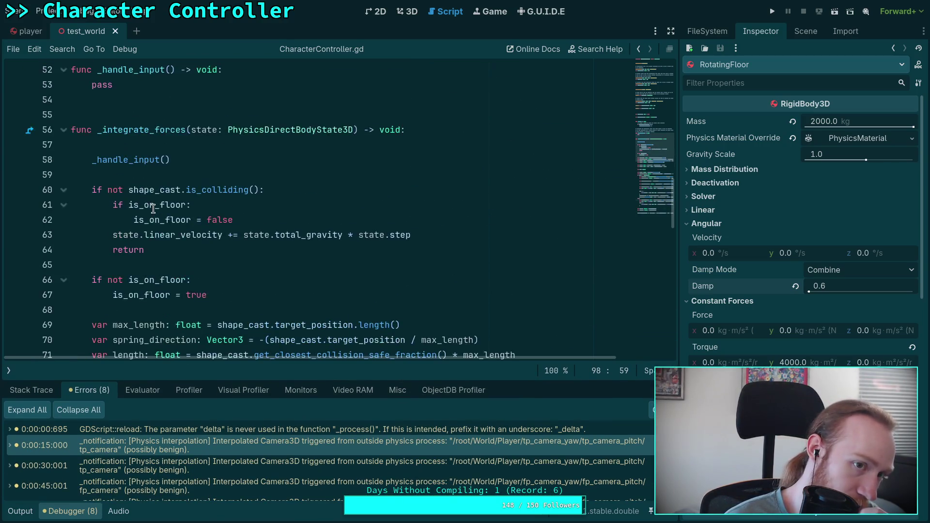
{"action": "scroll", "coordinate": [153, 208], "scroll_direction": "up", "scroll_amount": 3}
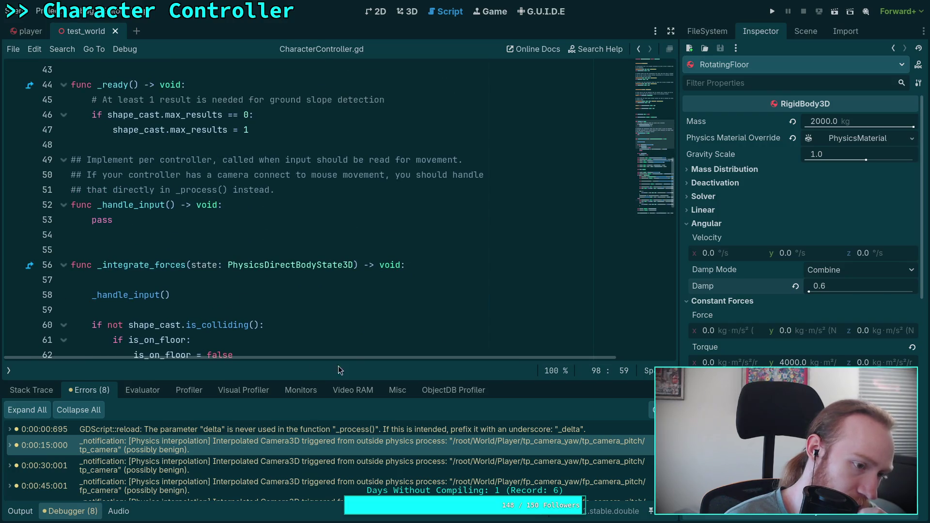
{"action": "scroll", "coordinate": [504, 448], "scroll_direction": "down", "scroll_amount": 4}
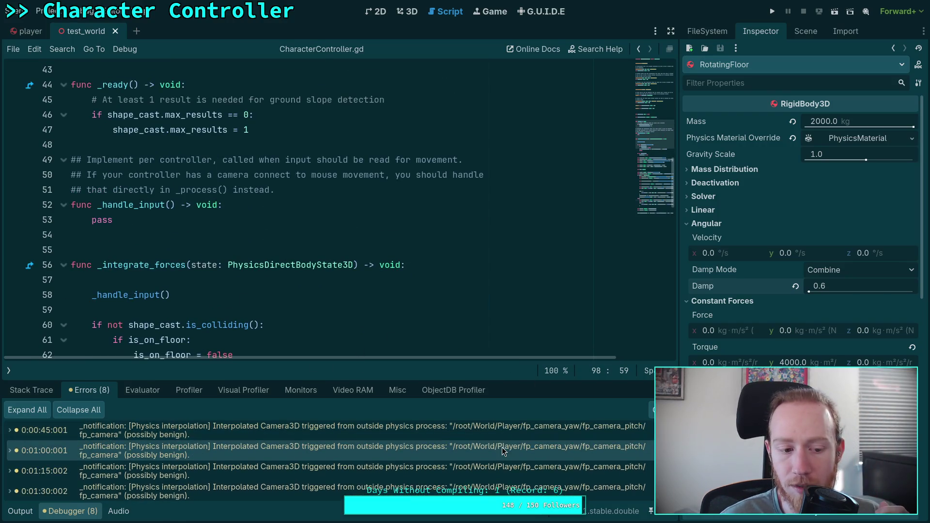
{"action": "scroll", "coordinate": [501, 446], "scroll_direction": "down", "scroll_amount": 1}
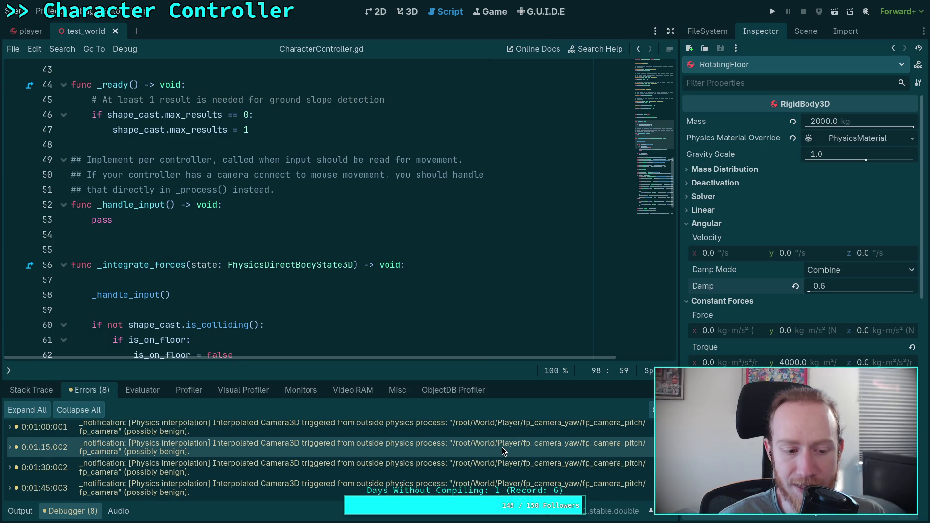
{"action": "scroll", "coordinate": [228, 456], "scroll_direction": "up", "scroll_amount": 2}
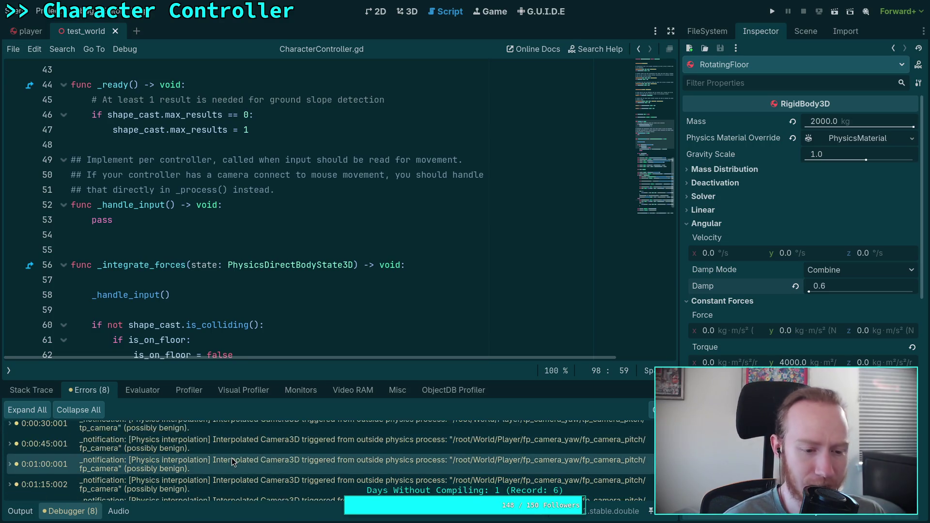
{"action": "scroll", "coordinate": [231, 457], "scroll_direction": "up", "scroll_amount": 2}
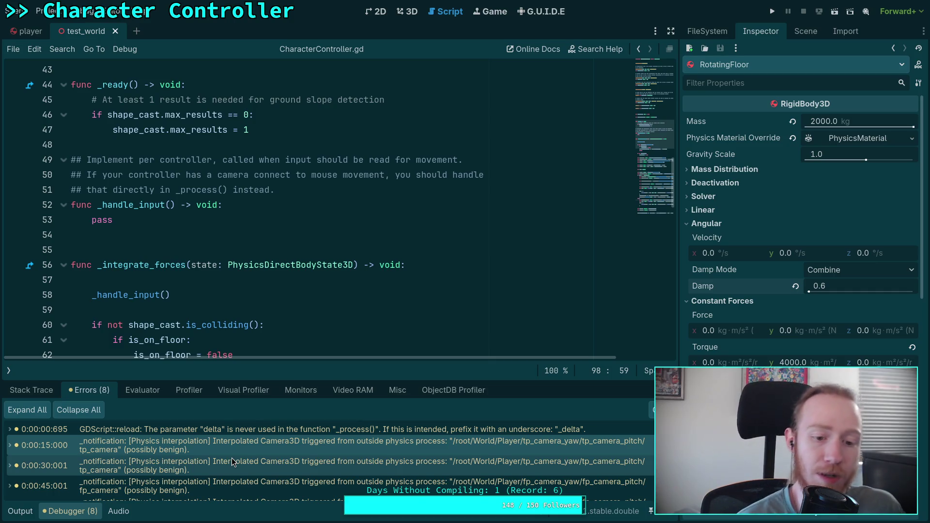
{"action": "scroll", "coordinate": [232, 457], "scroll_direction": "down", "scroll_amount": 1}
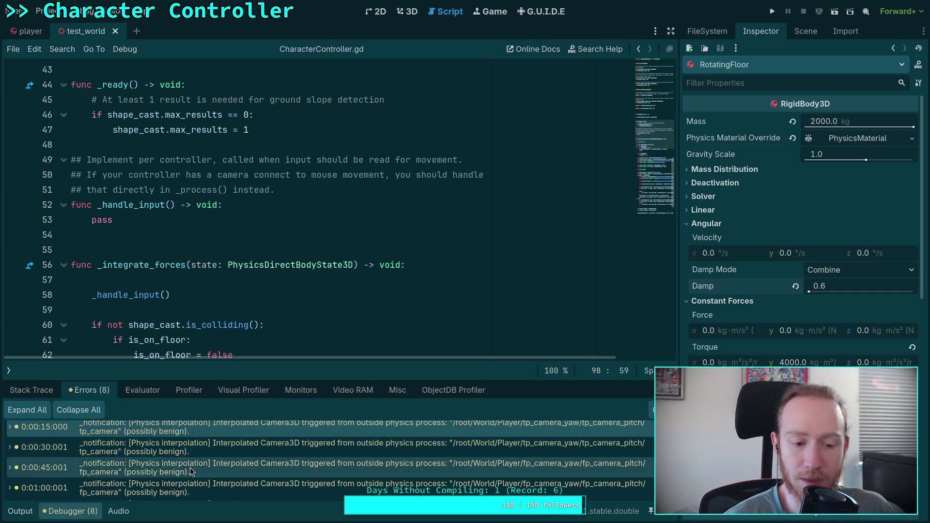
{"action": "left_click", "coordinate": [160, 472]}
{"action": "left_click", "coordinate": [10, 468]}
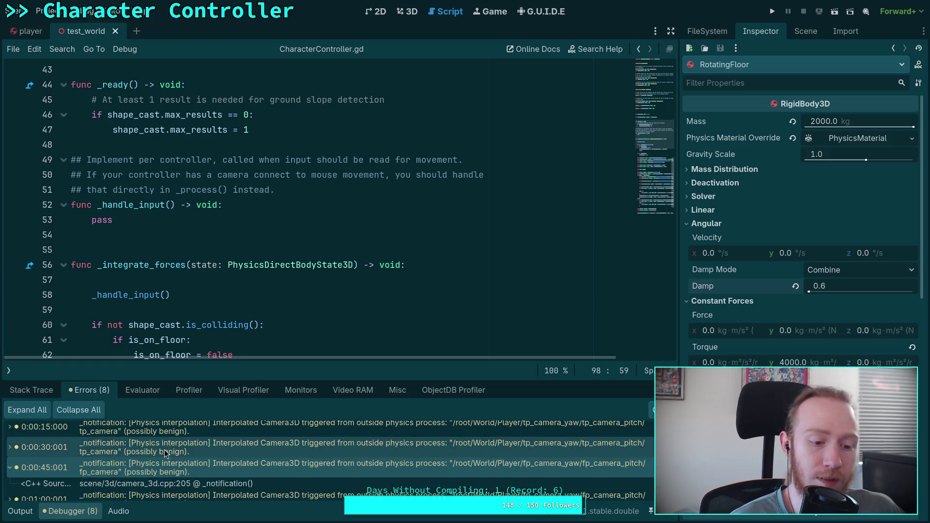
{"action": "scroll", "coordinate": [297, 443], "scroll_direction": "down", "scroll_amount": 5}
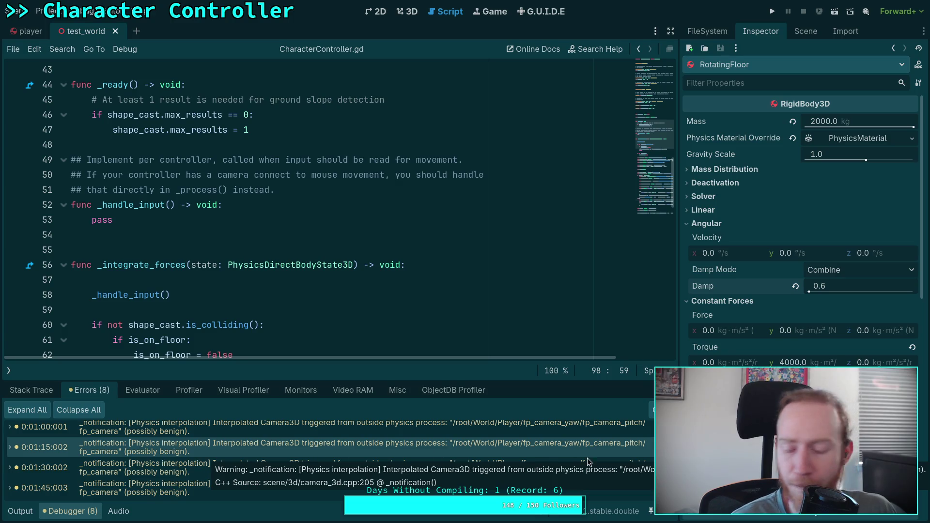
{"action": "scroll", "coordinate": [775, 460], "scroll_direction": "down", "scroll_amount": 5}
Open the Player scene, review fp_camera's properties, then return to its node tree.
{"action": "left_click", "coordinate": [821, 31]}
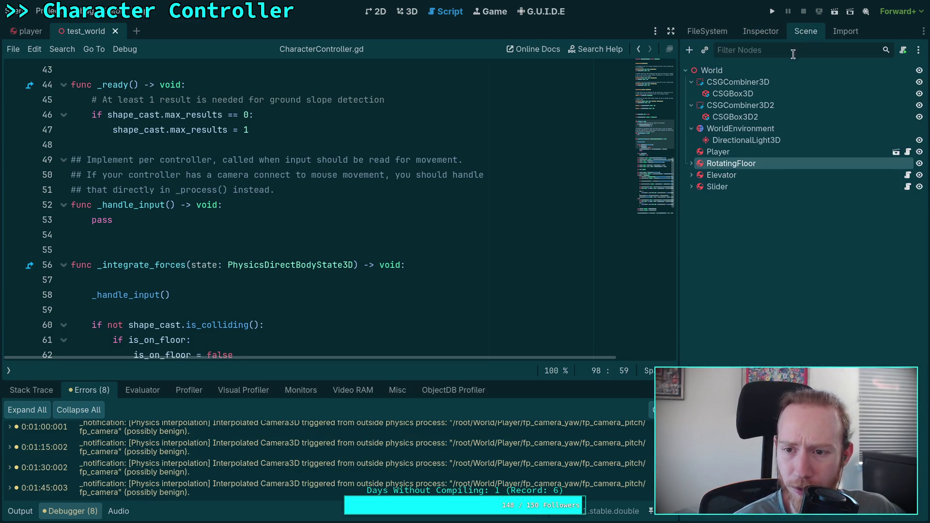
{"action": "left_click", "coordinate": [799, 153]}
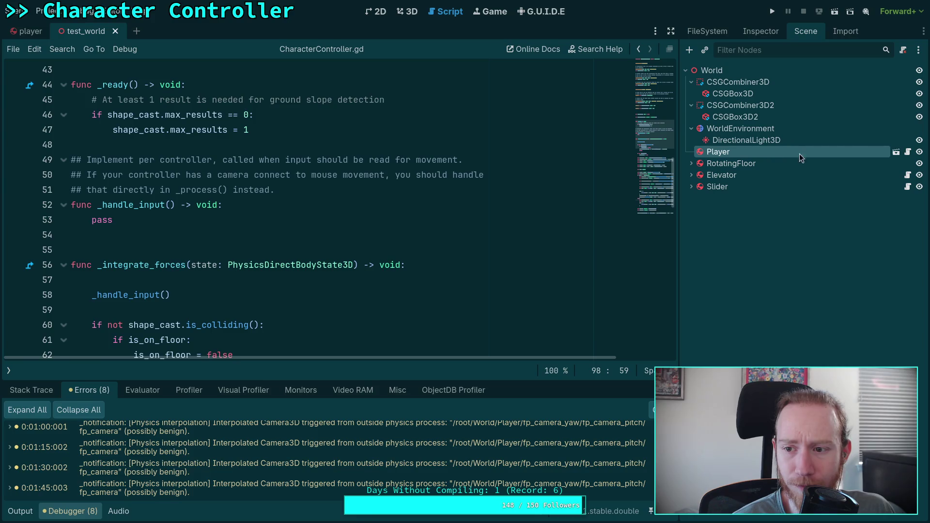
{"action": "left_click", "coordinate": [896, 153]}
{"action": "left_click", "coordinate": [741, 163]}
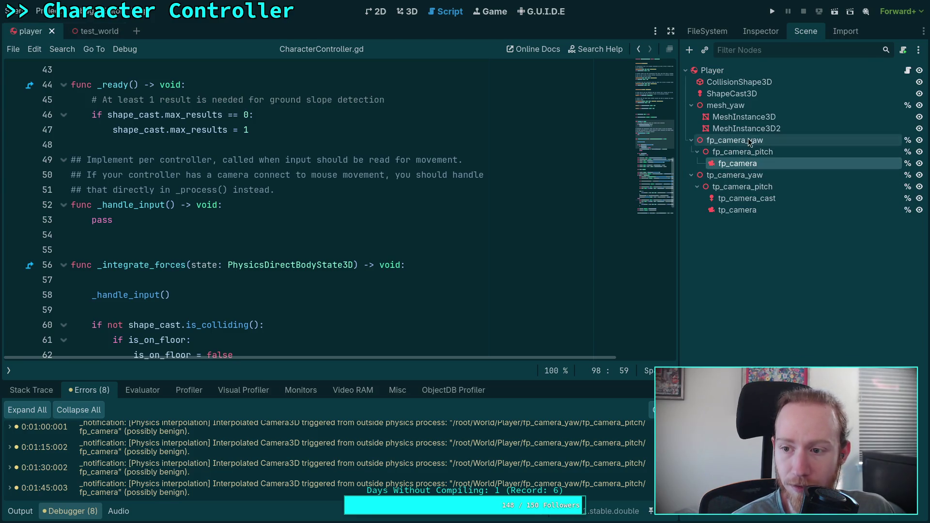
{"action": "left_click", "coordinate": [758, 34]}
{"action": "scroll", "coordinate": [799, 218], "scroll_direction": "down", "scroll_amount": 5}
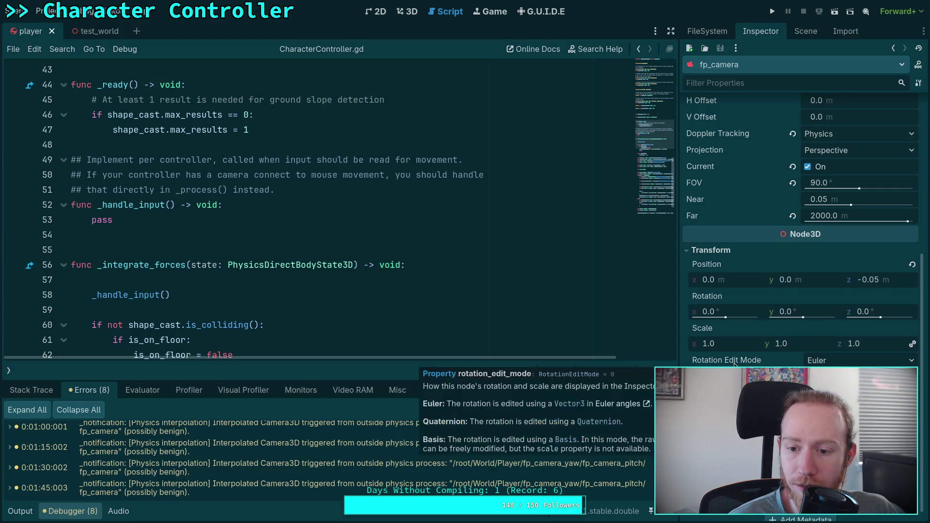
{"action": "scroll", "coordinate": [734, 366], "scroll_direction": "down", "scroll_amount": 1}
{"action": "scroll", "coordinate": [799, 291], "scroll_direction": "down", "scroll_amount": 1}
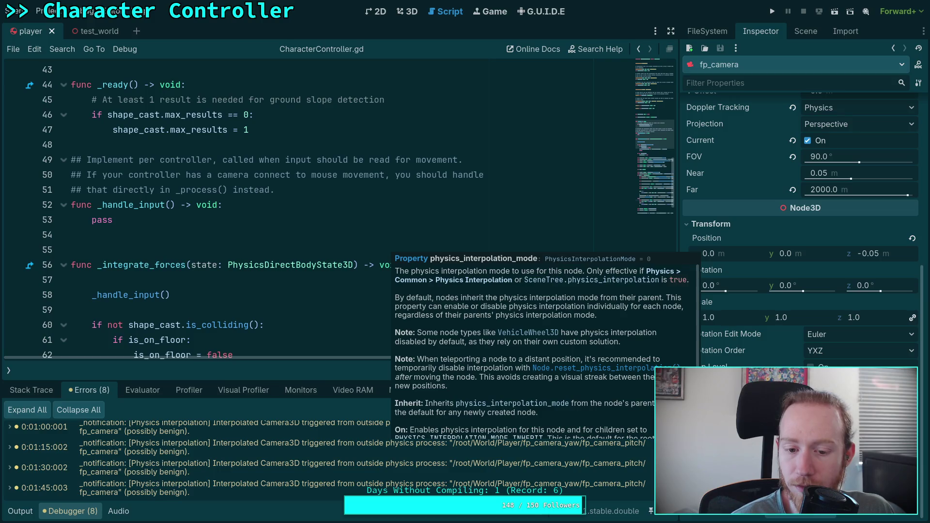
{"action": "scroll", "coordinate": [600, 379], "scroll_direction": "down", "scroll_amount": 2}
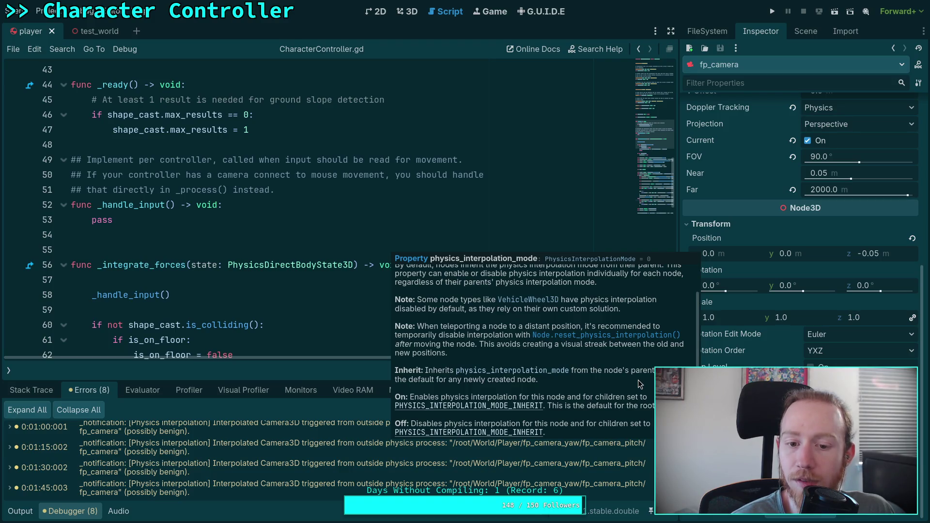
{"action": "scroll", "coordinate": [637, 380], "scroll_direction": "up", "scroll_amount": 2}
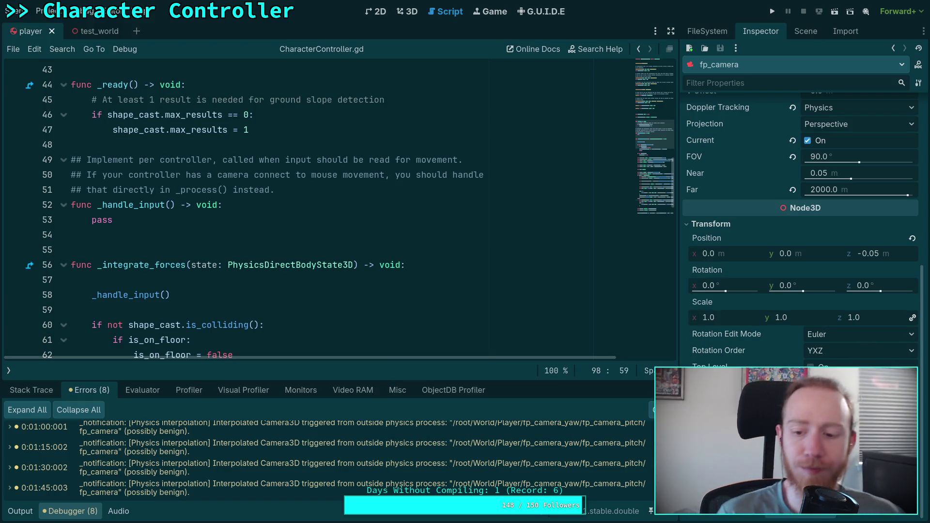
{"action": "left_click", "coordinate": [800, 31]}
Select the Player root node, review its properties, and save and run the game with F5.
{"action": "left_click", "coordinate": [739, 72]}
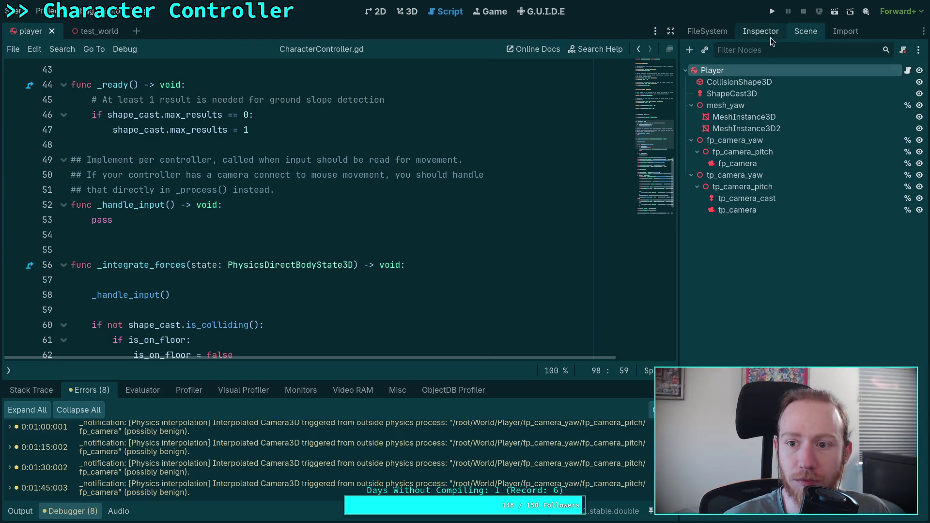
{"action": "left_click", "coordinate": [770, 35]}
{"action": "scroll", "coordinate": [783, 333], "scroll_direction": "down", "scroll_amount": 5}
{"action": "scroll", "coordinate": [783, 333], "scroll_direction": "down", "scroll_amount": 5}
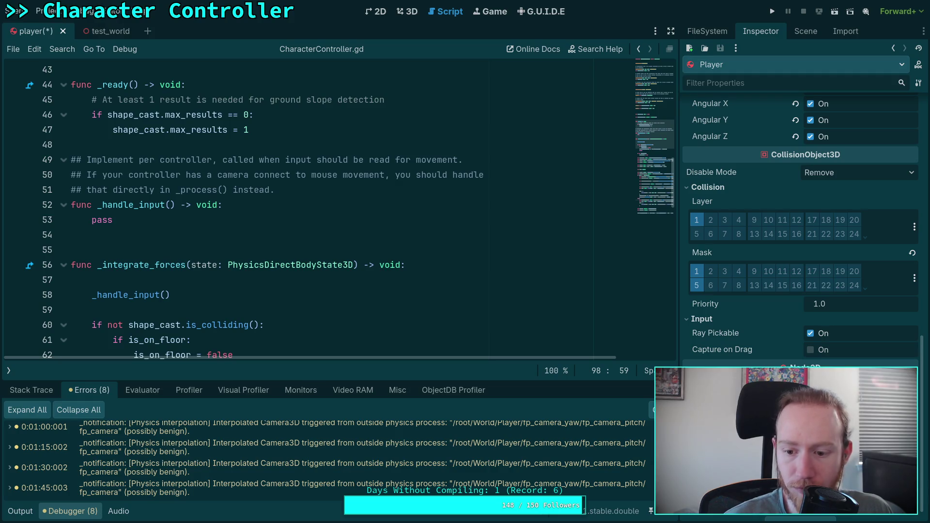
{"action": "key", "text": "F5"}
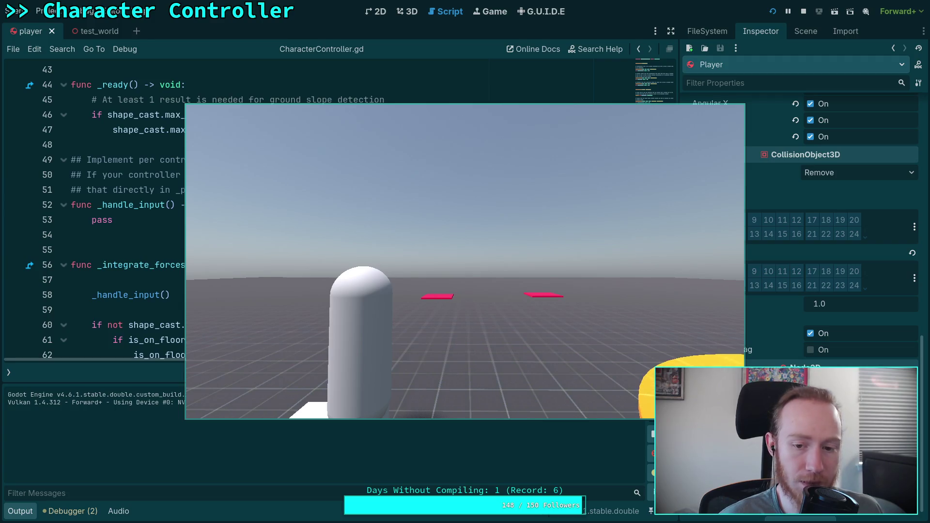
Stop the game, read the Camera3D interpolation warning in Errors, and switch to the web browser.
{"action": "left_click", "coordinate": [810, 8]}
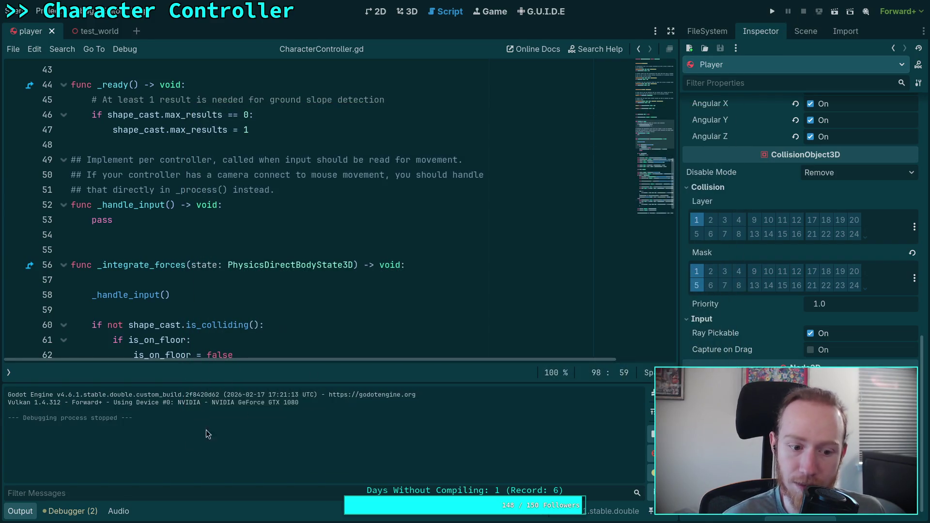
{"action": "left_click", "coordinate": [83, 509]}
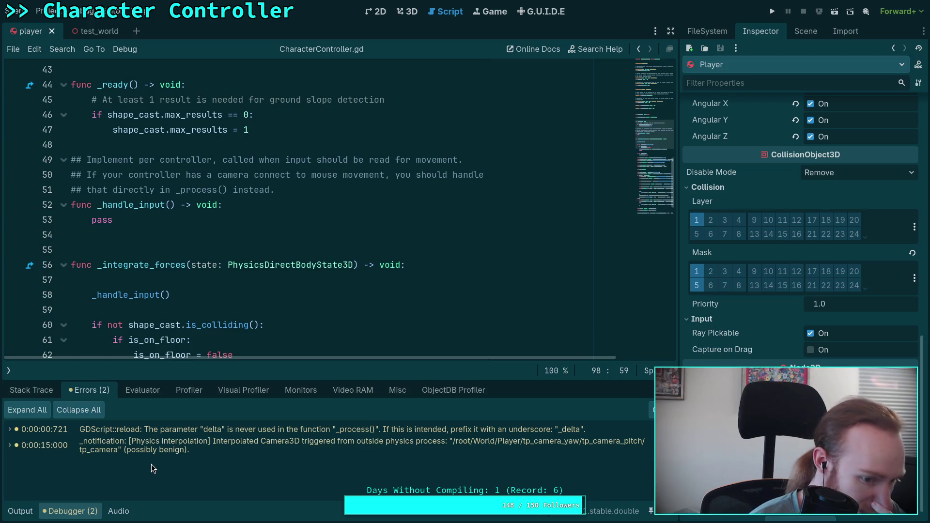
{"action": "mouse_move", "coordinate": [177, 452]}
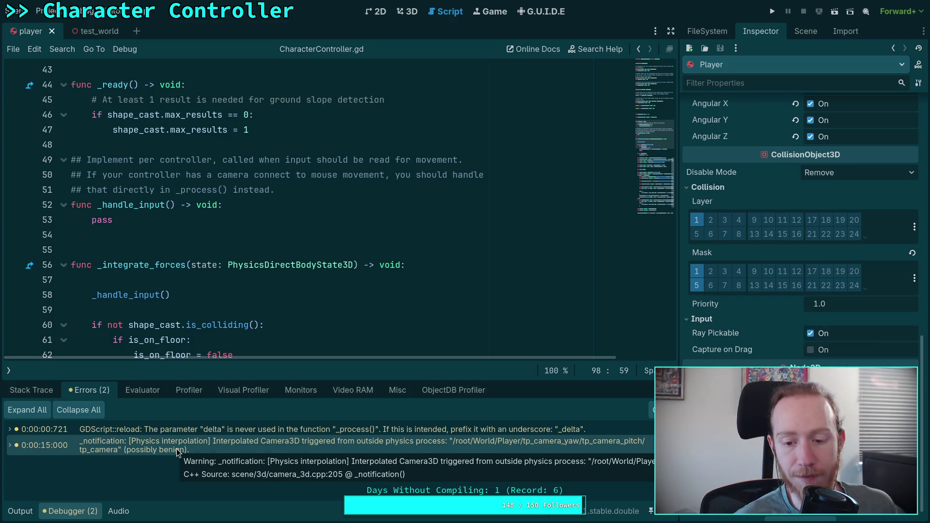
{"action": "key", "text": "super+2"}
{"action": "key", "text": "super+3"}
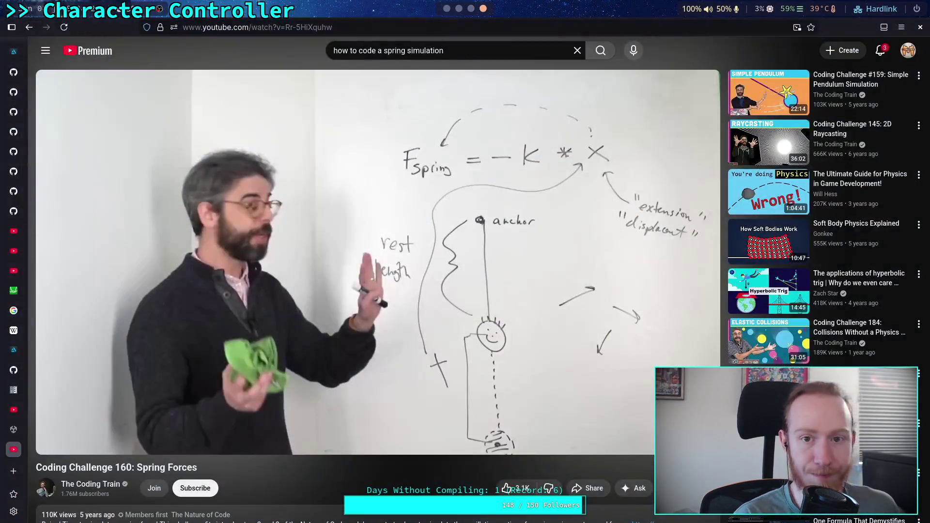
Close the Unity Asset Store and Metal - Wikipedia tabs and show the GitHub MotionProperties.inl tab.
{"action": "left_click", "coordinate": [14, 444]}
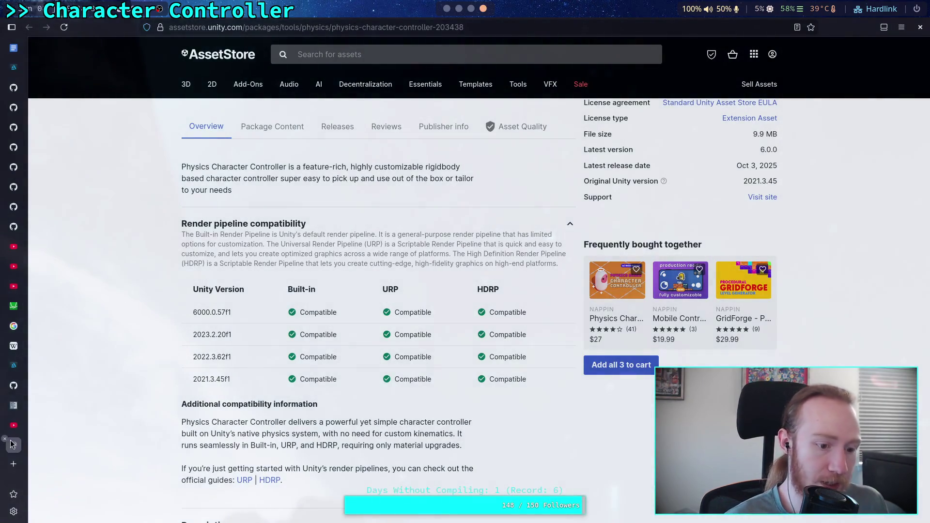
{"action": "left_click", "coordinate": [4, 439]}
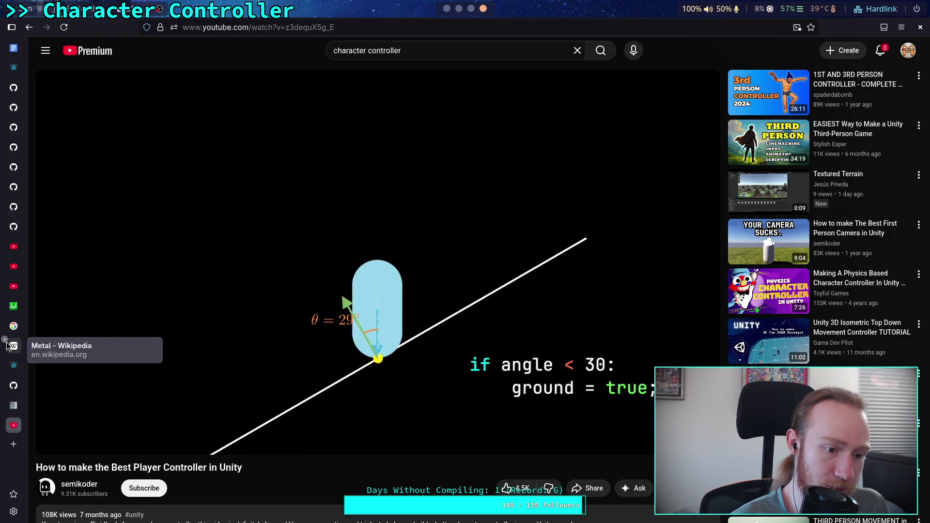
{"action": "left_click", "coordinate": [5, 340]}
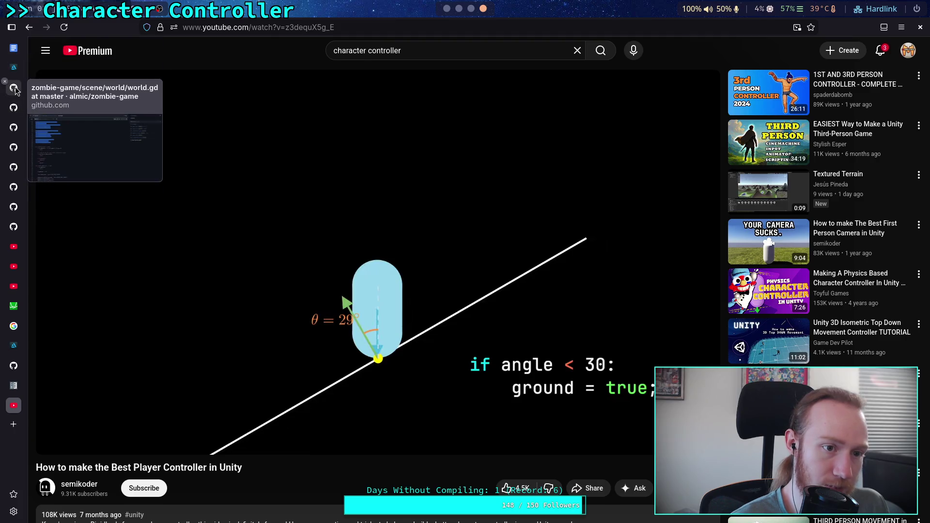
{"action": "left_click", "coordinate": [13, 107]}
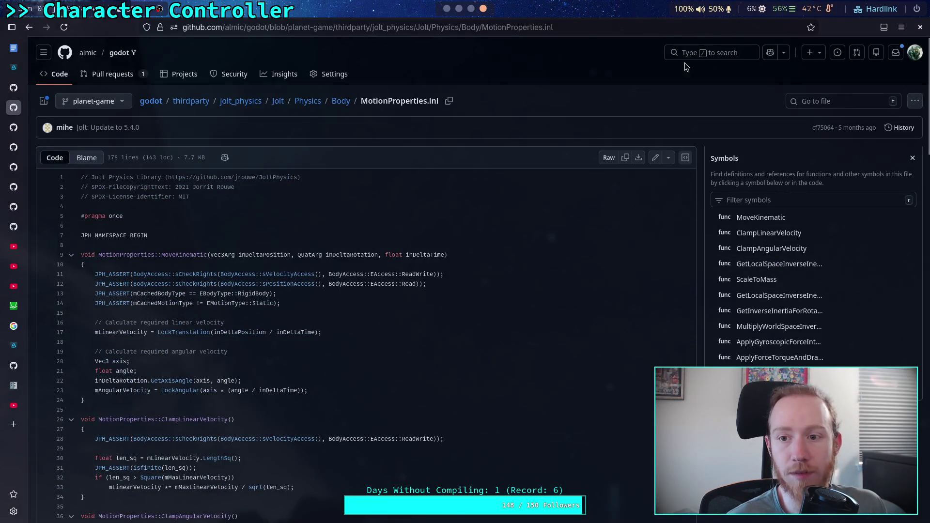
Search the godot repository code for 'triggered from outside physics process', then switch to the terminal workspace.
{"action": "left_click", "coordinate": [727, 53]}
{"action": "type", "text": "t triggered from "}
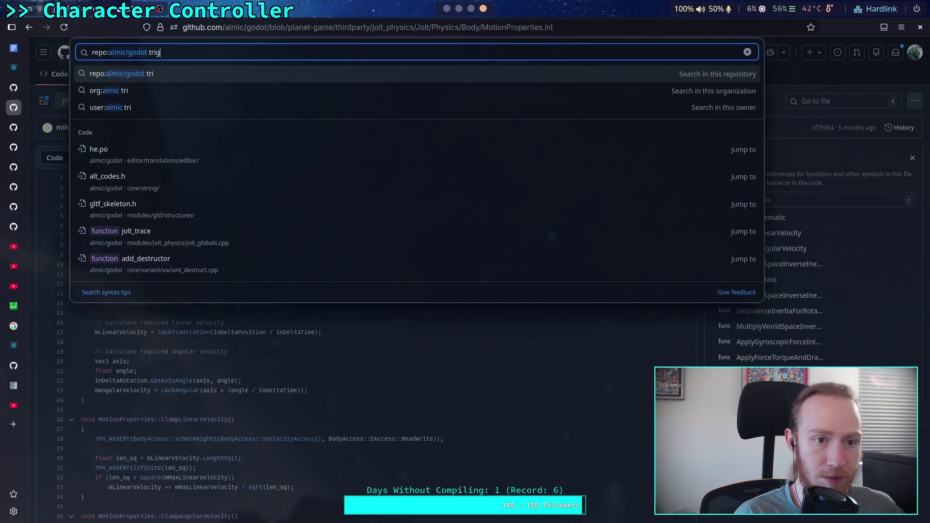
{"action": "type", "text": "out"}
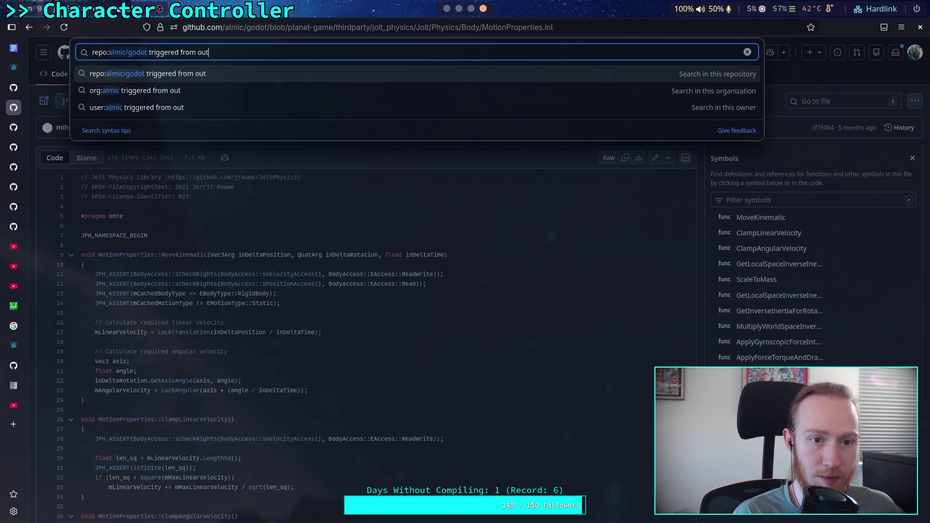
{"action": "type", "text": "side physic"}
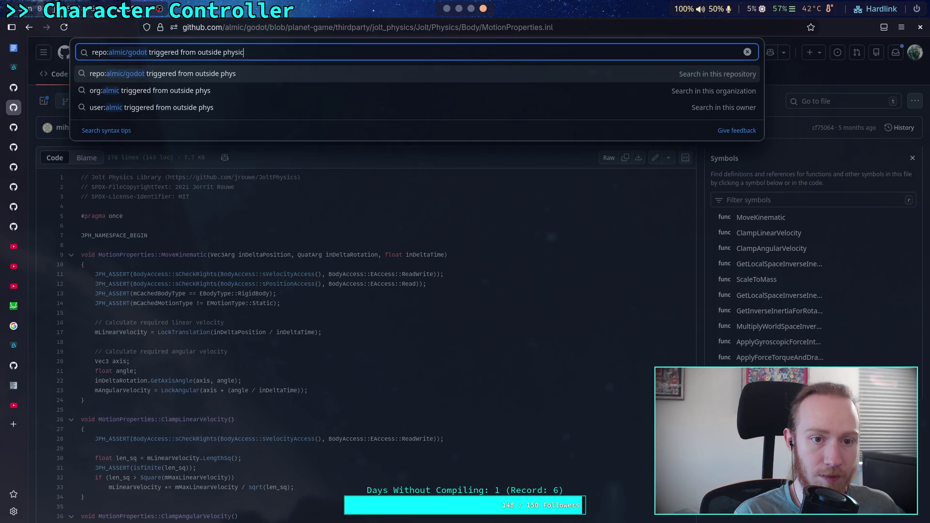
{"action": "type", "text": "s process"}
{"action": "key", "text": "Return"}
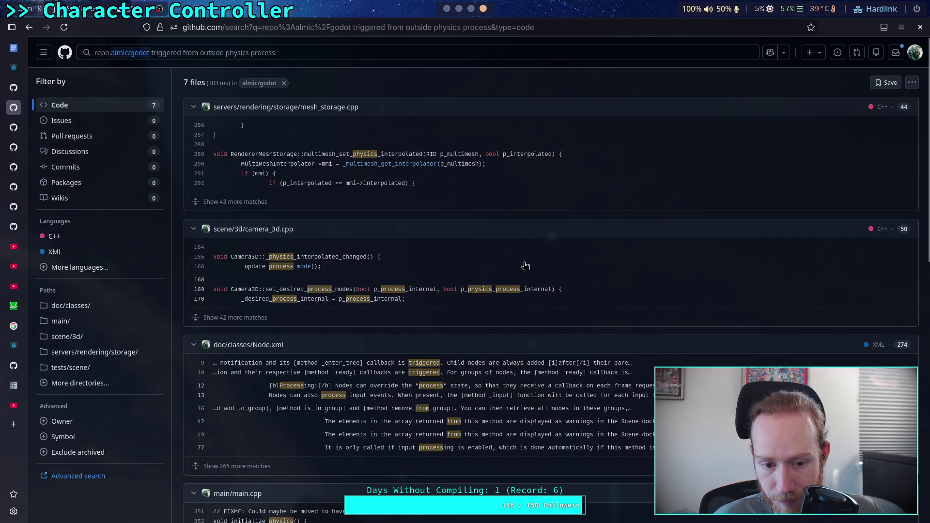
{"action": "left_click", "coordinate": [446, 10]}
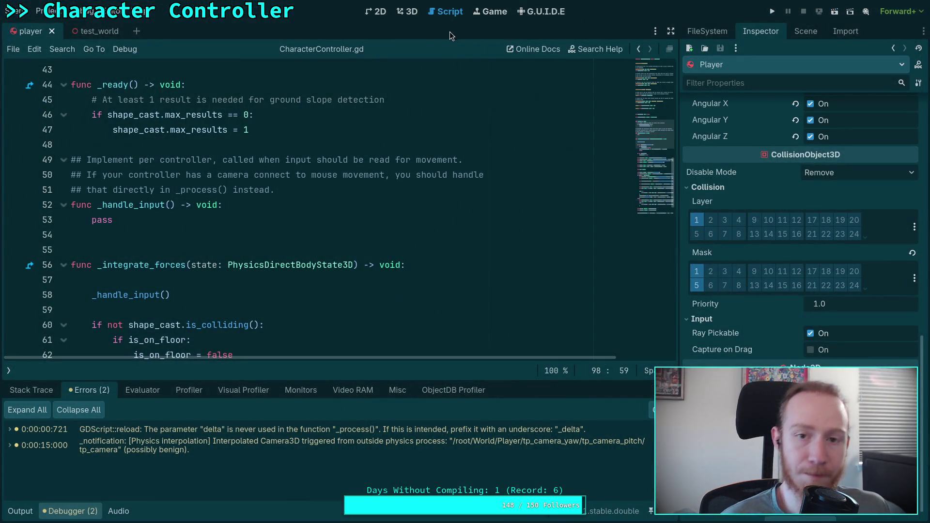
{"action": "key", "text": "super+2"}
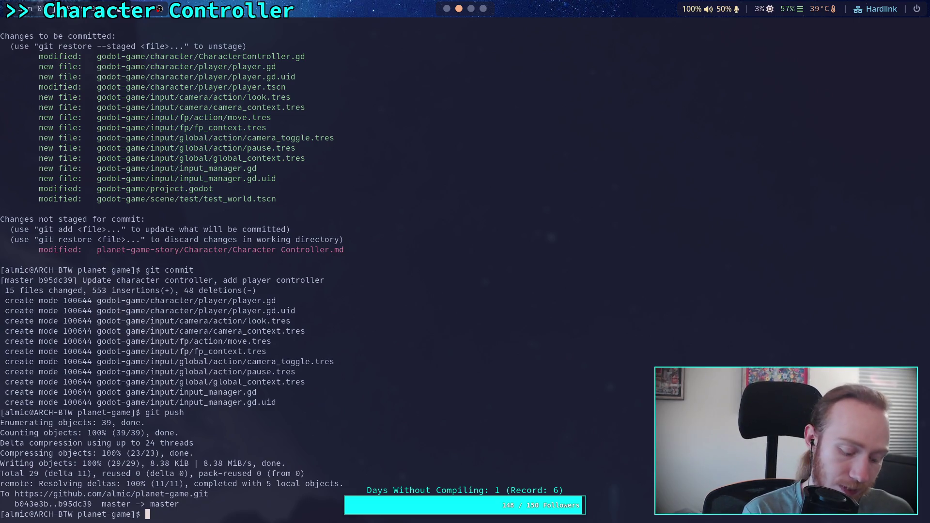
Change into ~/tmux-sessions and list the session scripts.
{"action": "type", "text": "cd ../"}
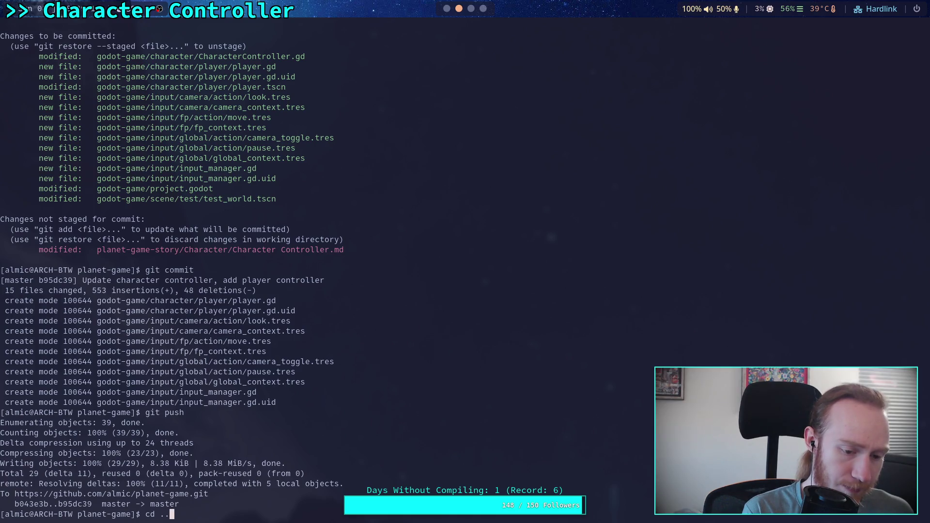
{"action": "key", "text": "Home"}
{"action": "key", "text": "Delete"}
{"action": "key", "text": "Delete"}
{"action": "type", "text": "n"}
{"action": "key", "text": "End"}
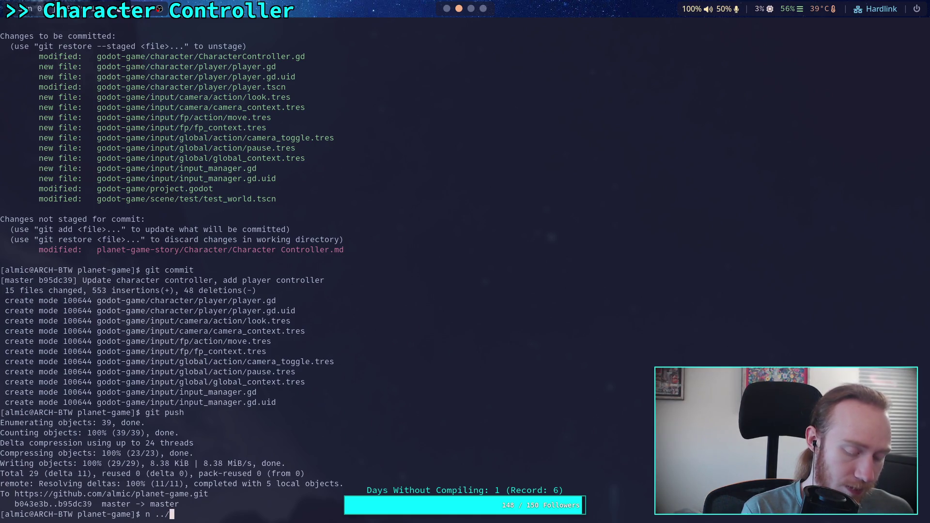
{"action": "key", "text": "BackSpace"}
{"action": "key", "text": "BackSpace"}
{"action": "key", "text": "BackSpace"}
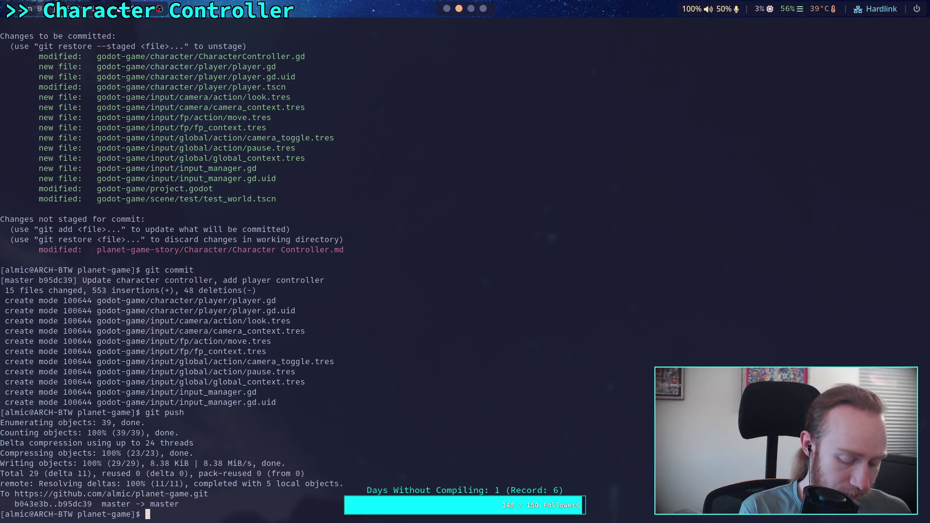
{"action": "type", "text": "cd ~"}
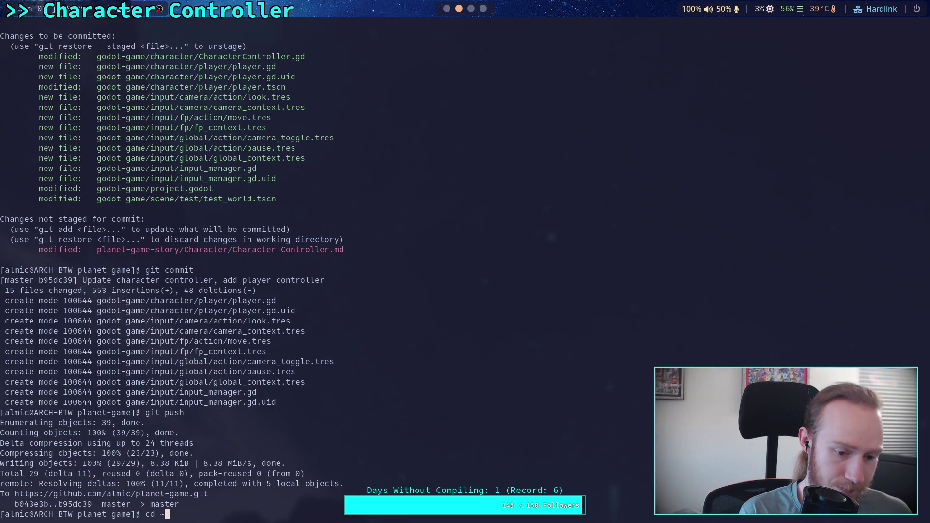
{"action": "type", "text": "/"}
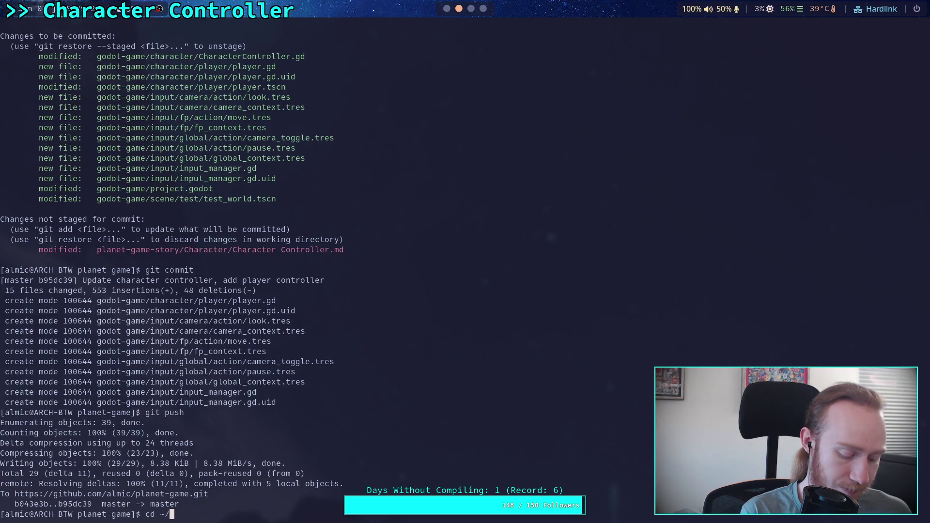
{"action": "type", "text": "tm"}
{"action": "key", "text": "Tab"}
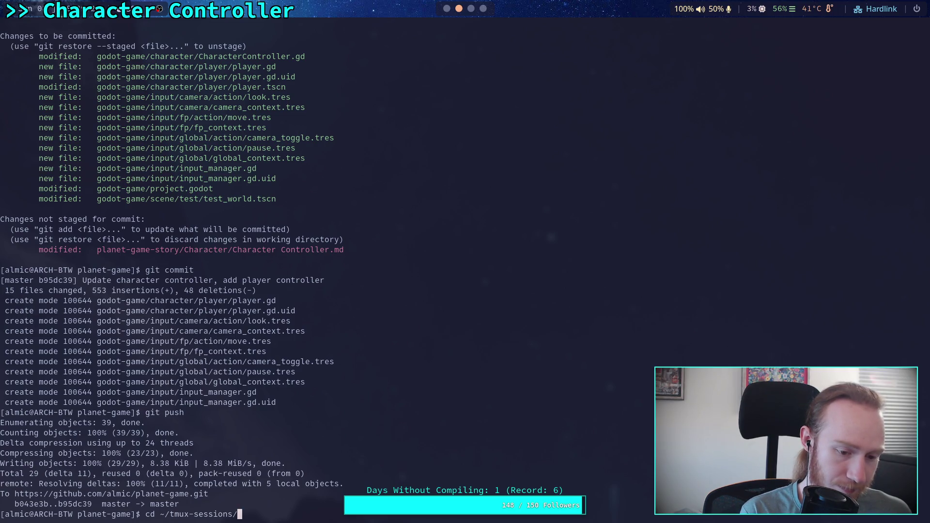
{"action": "key", "text": "Return"}
{"action": "type", "text": "ls"}
{"action": "key", "text": "Return"}
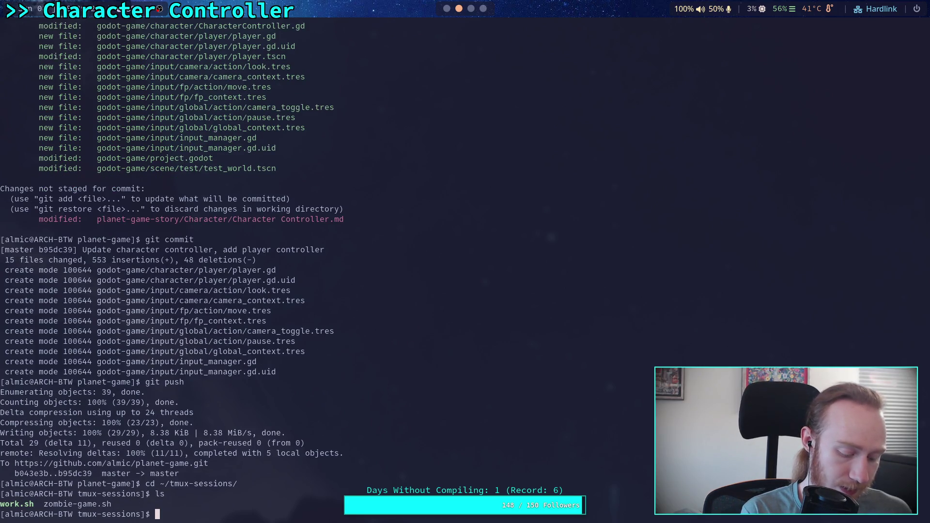
Copy zombie-game.sh to planet-game.sh.
{"action": "type", "text": "cp zom"}
{"action": "key", "text": "Tab"}
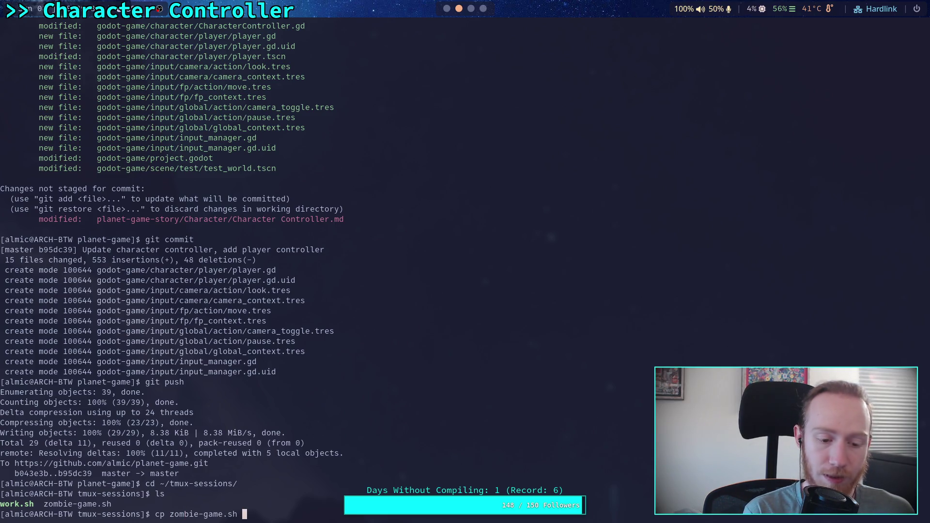
{"action": "type", "text": "planet"}
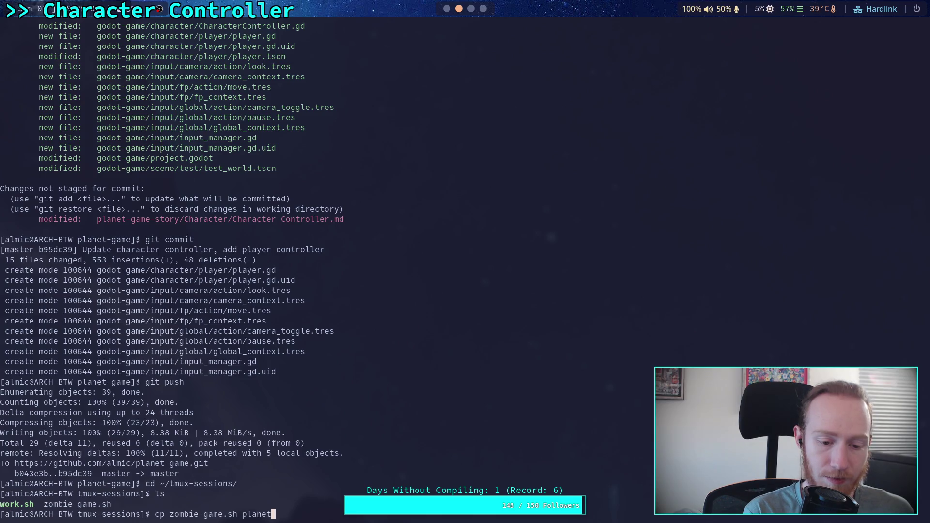
{"action": "type", "text": "-"}
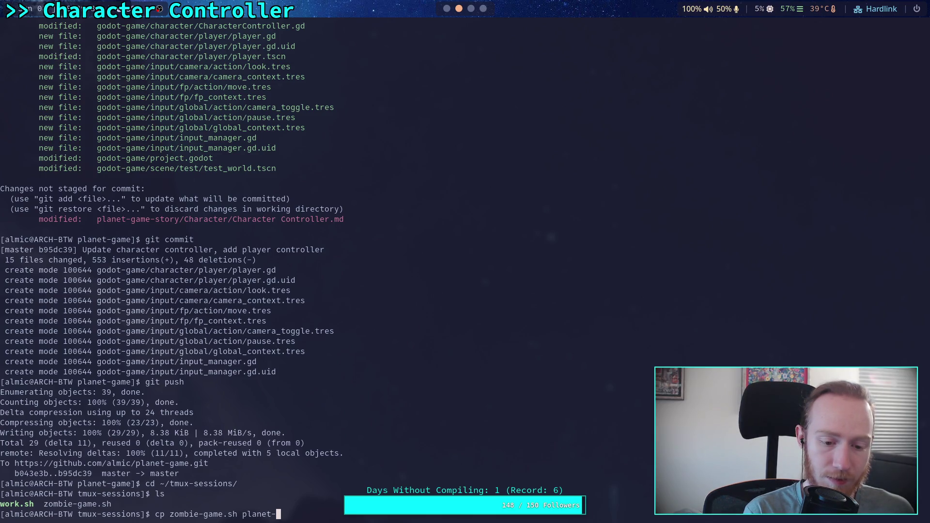
{"action": "type", "text": "game.sh"}
{"action": "key", "text": "Return"}
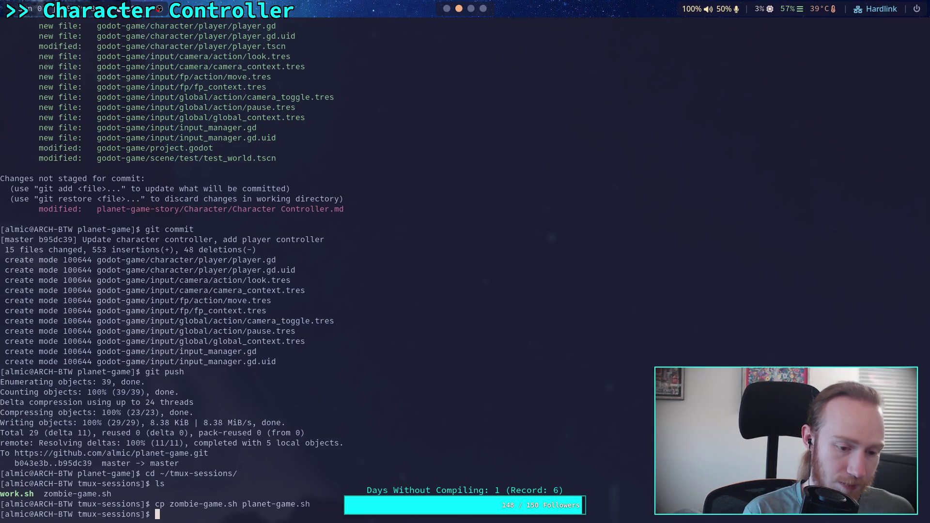
Make planet-game.sh executable with chmod +x and open it for editing.
{"action": "type", "text": "c"}
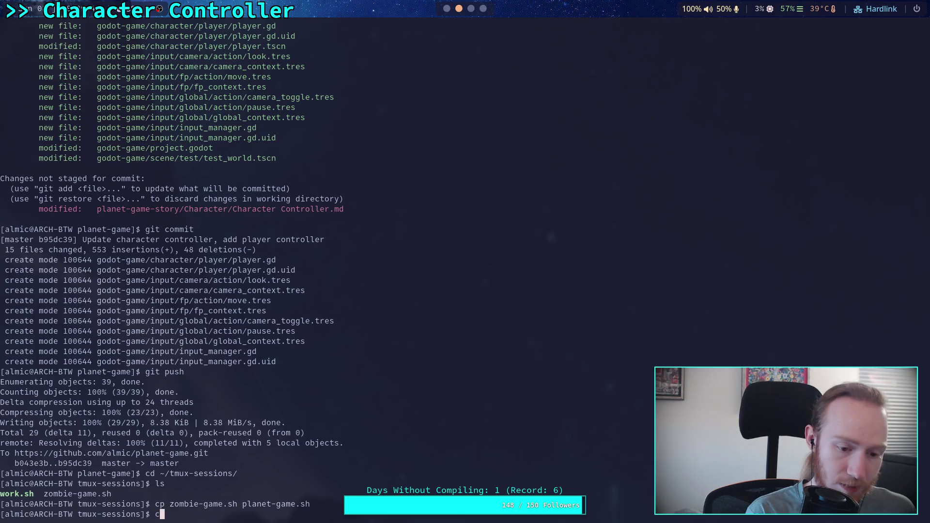
{"action": "type", "text": "hmod "}
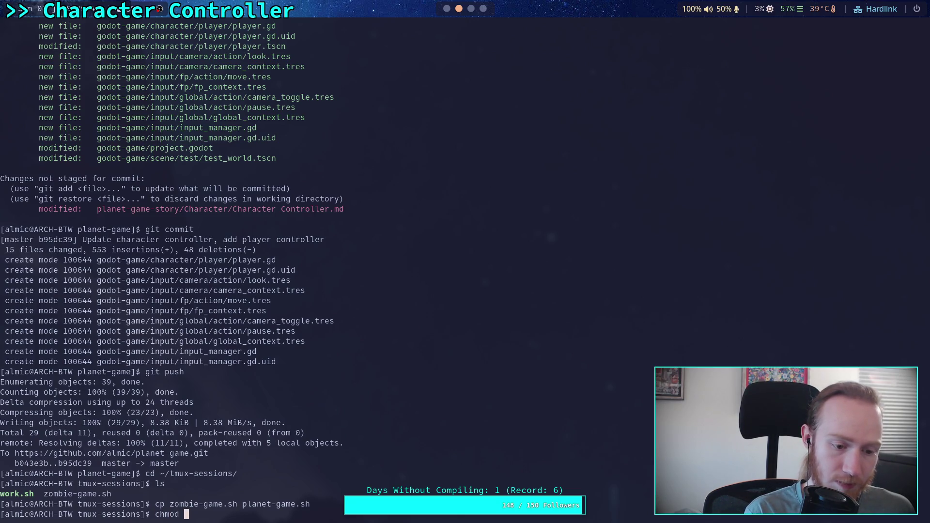
{"action": "type", "text": "pl"}
{"action": "key", "text": "Tab"}
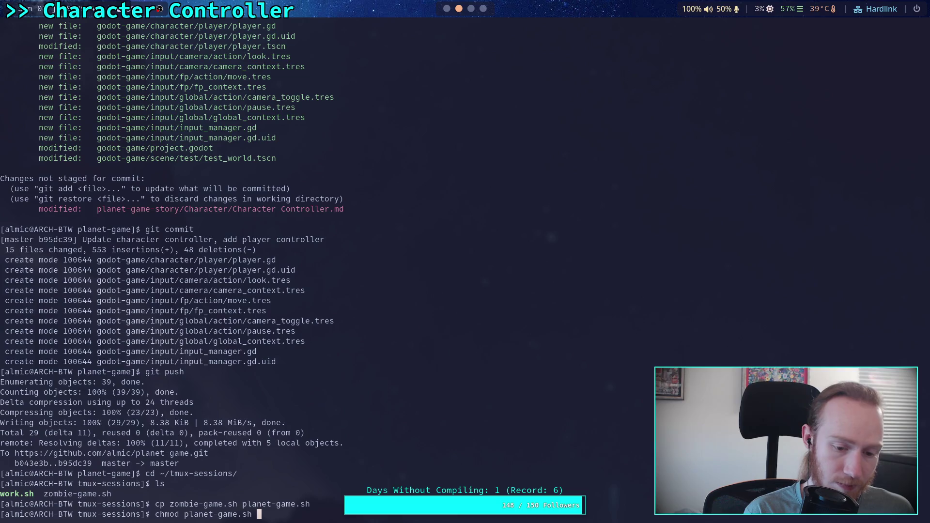
{"action": "type", "text": "+v"}
{"action": "key", "text": "BackSpace"}
{"action": "type", "text": "x"}
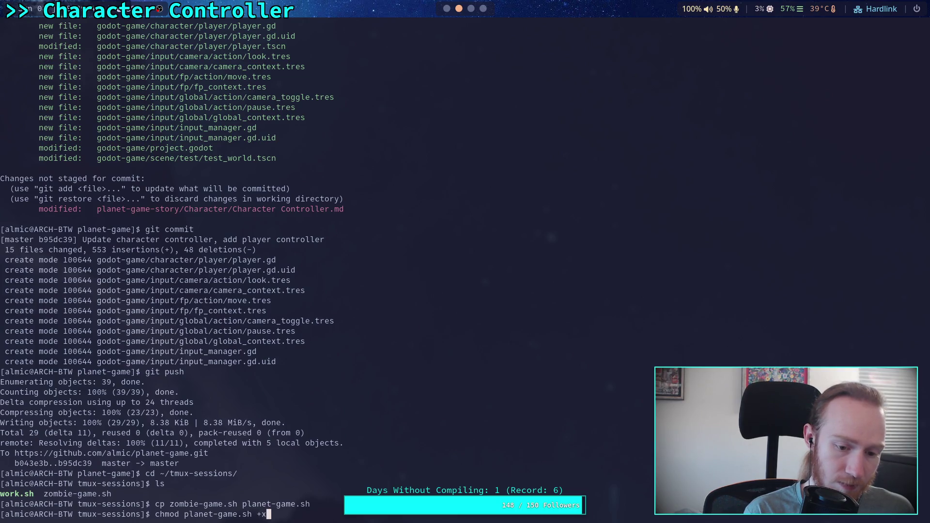
{"action": "key", "text": "Return"}
{"action": "key", "text": "Up"}
{"action": "key", "text": "ctrl+Left"}
{"action": "key", "text": "ctrl+Left"}
{"action": "key", "text": "ctrl+Left"}
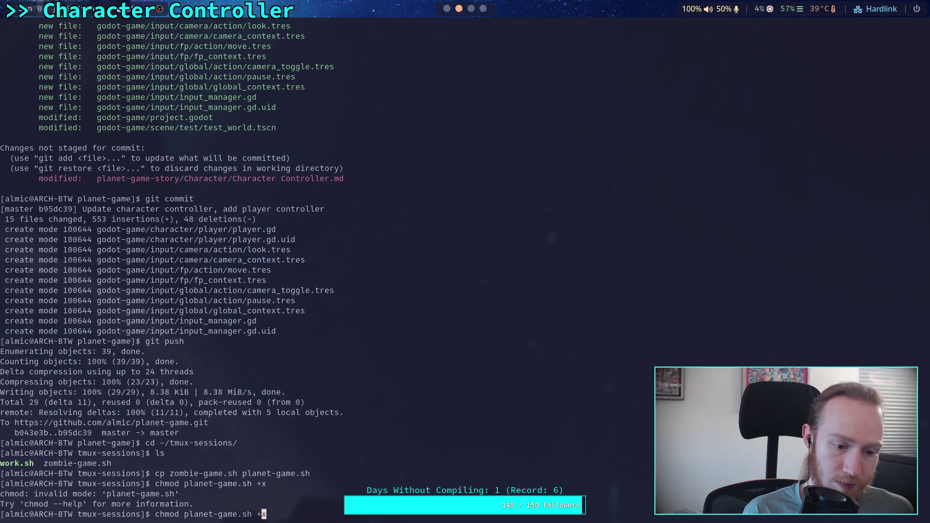
{"action": "type", "text": "+x"}
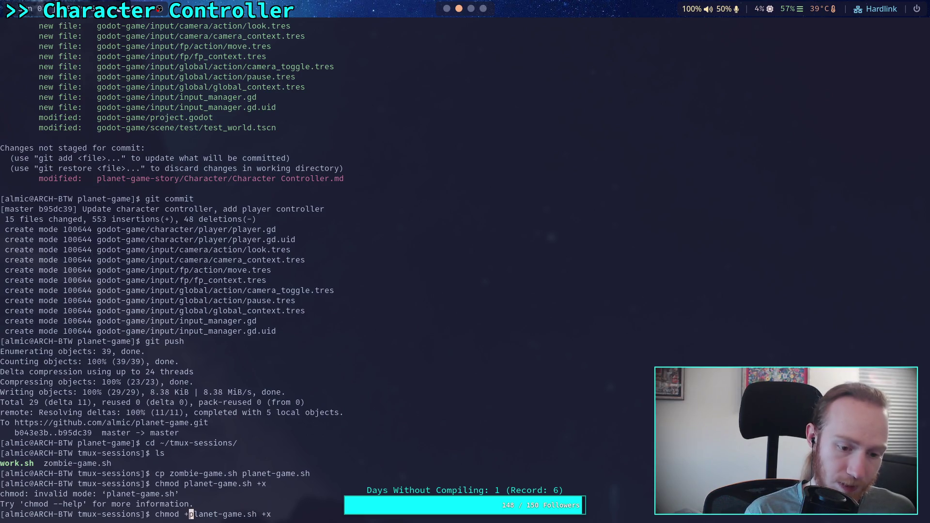
{"action": "key", "text": "Right"}
{"action": "key", "text": "ctrl+Right"}
{"action": "key", "text": "ctrl+Right"}
{"action": "key", "text": "ctrl+Right"}
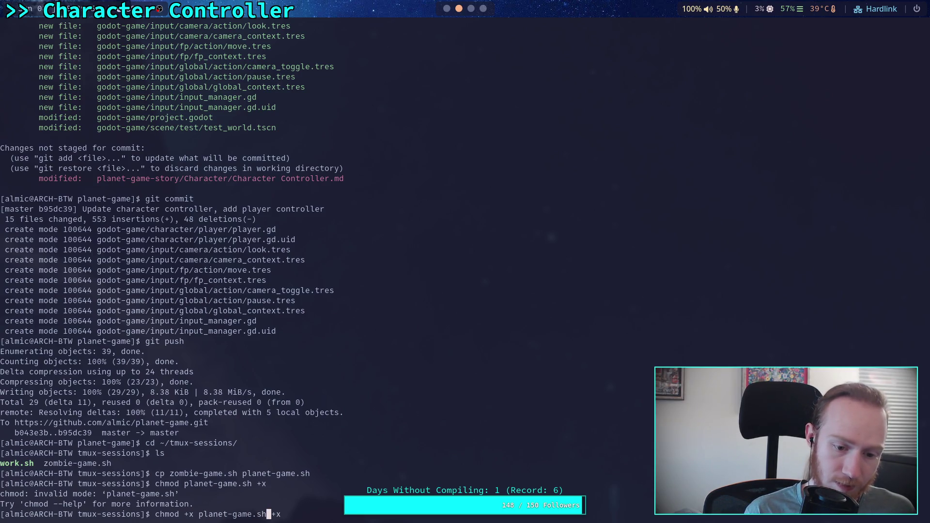
{"action": "key", "text": "ctrl+k"}
{"action": "key", "text": "Return"}
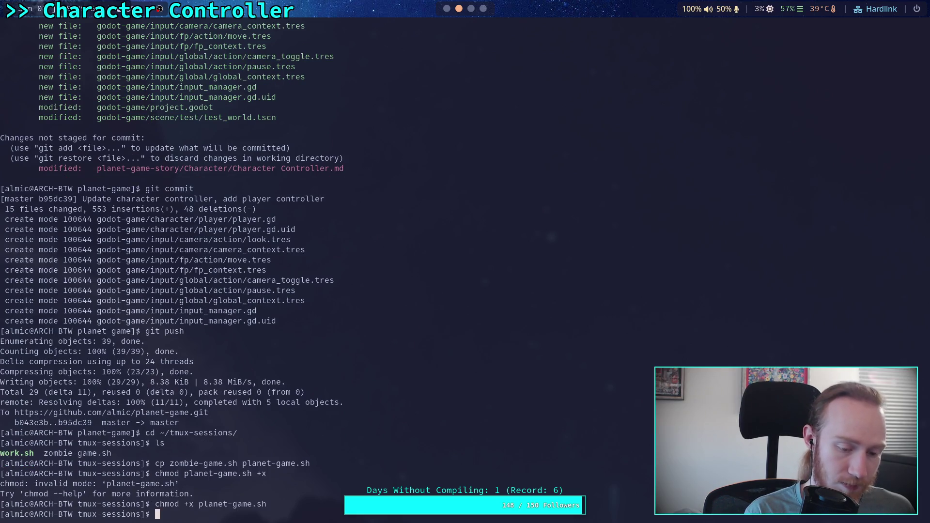
{"action": "type", "text": "./planet-game.sh"}
{"action": "key", "text": "Return"}
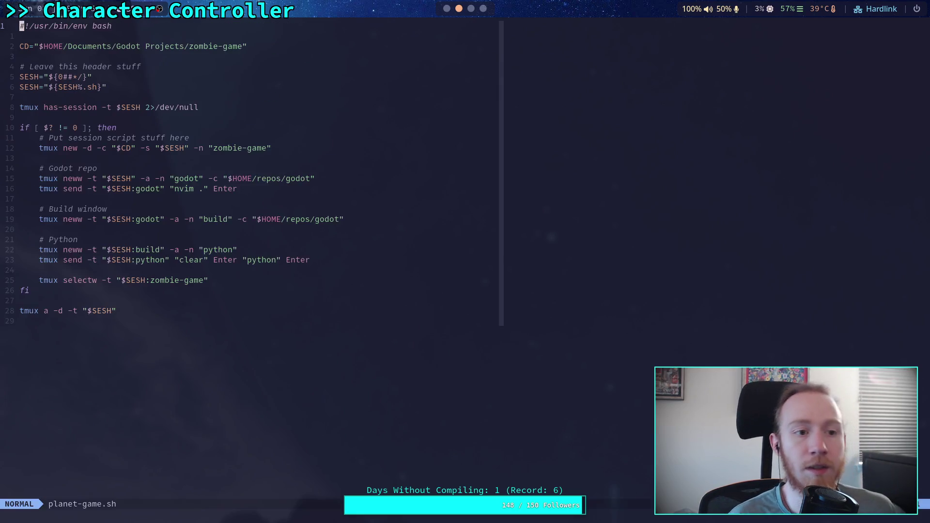
Change the project path and first window name from zombie-game to planet-game.
{"action": "key", "text": "j"}
{"action": "key", "text": "j"}
{"action": "key", "text": "w"}
{"action": "key", "text": "w"}
{"action": "key", "text": "w"}
{"action": "key", "text": "w"}
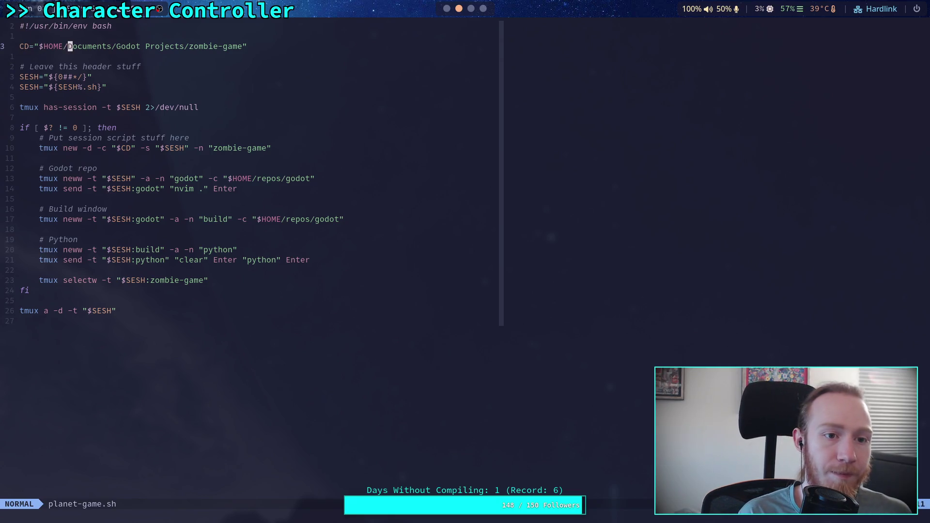
{"action": "key", "text": "i"}
{"action": "key", "text": "Delete"}
{"action": "key", "text": "Delete"}
{"action": "key", "text": "Delete"}
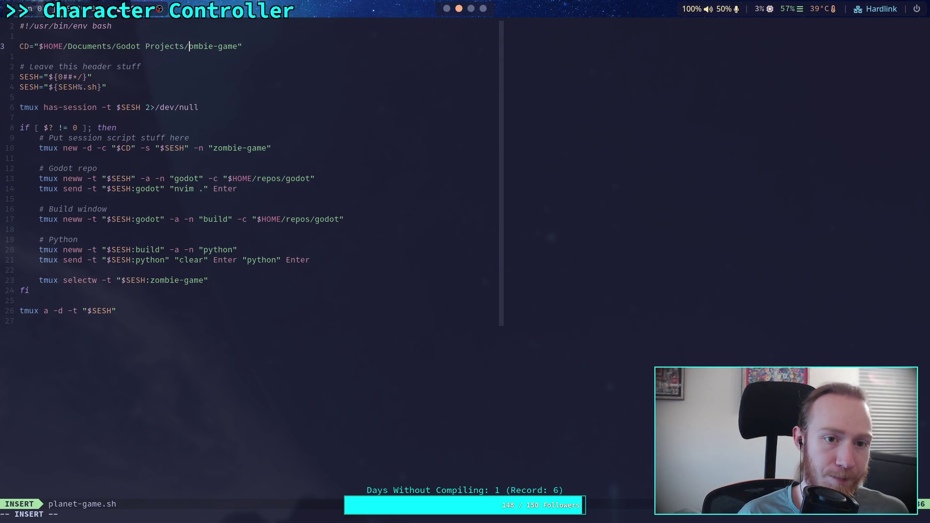
{"action": "key", "text": "Delete"}
{"action": "type", "text": "planet"}
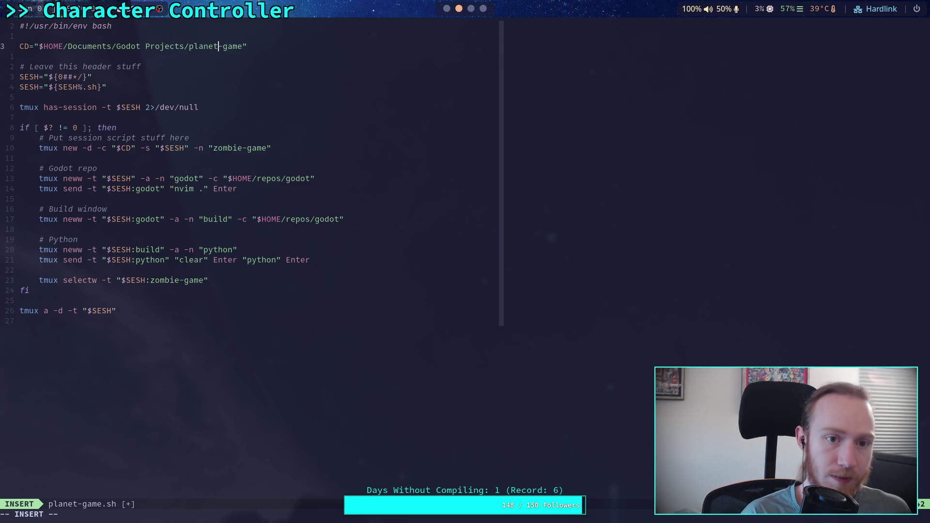
{"action": "key", "text": "Down"}
{"action": "key", "text": "Down"}
{"action": "key", "text": "Down"}
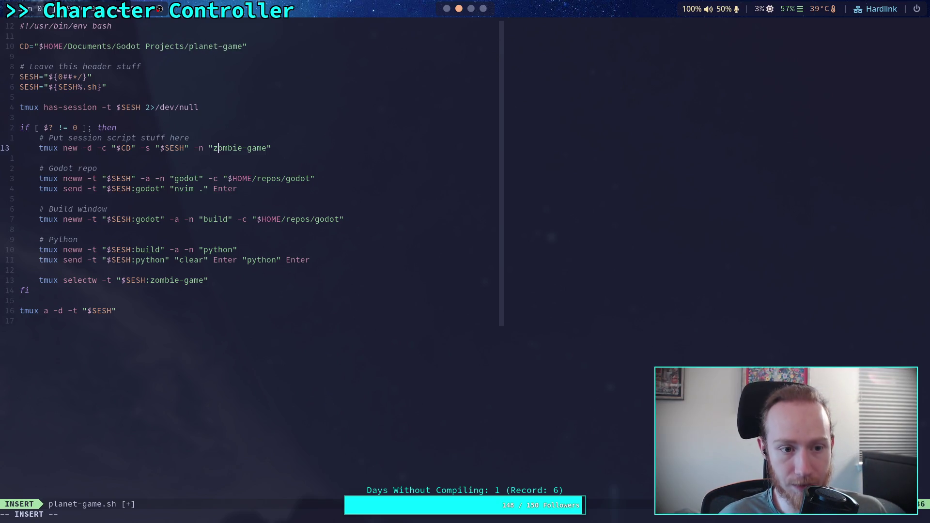
{"action": "key", "text": "BackSpace"}
{"action": "key", "text": "BackSpace"}
{"action": "key", "text": "Delete"}
{"action": "key", "text": "Delete"}
{"action": "key", "text": "Delete"}
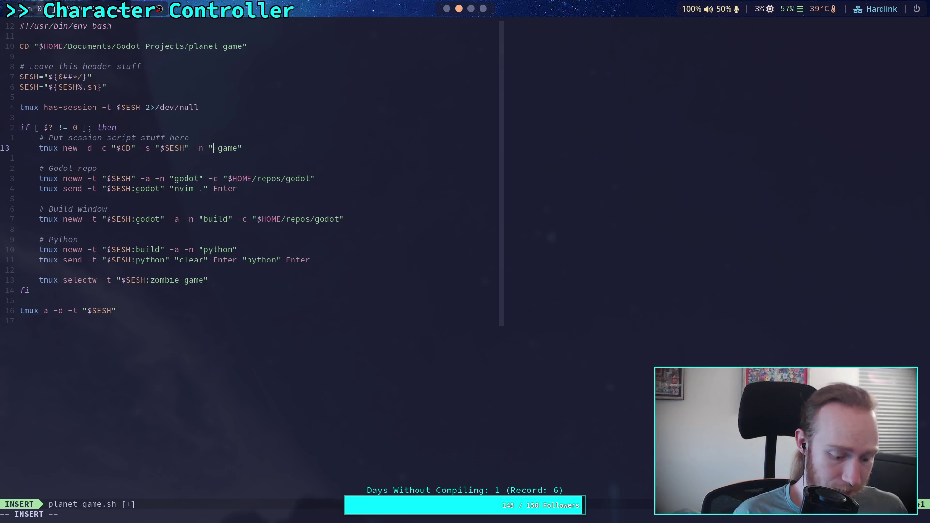
{"action": "type", "text": "planet"}
Rename the final selectw target to planet-game, then save and quit with :wq.
{"action": "key", "text": "Down"}
{"action": "key", "text": "Down"}
{"action": "key", "text": "Down"}
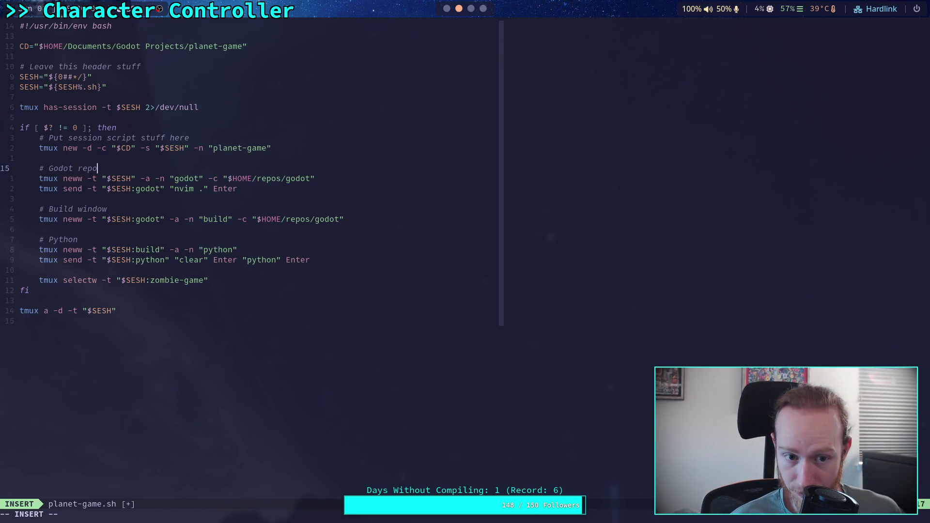
{"action": "key", "text": "Down"}
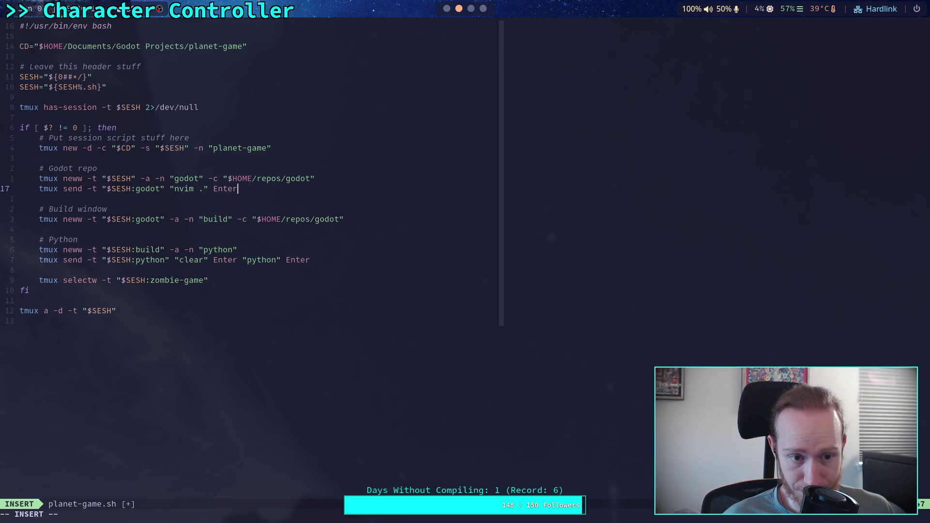
{"action": "key", "text": "Down"}
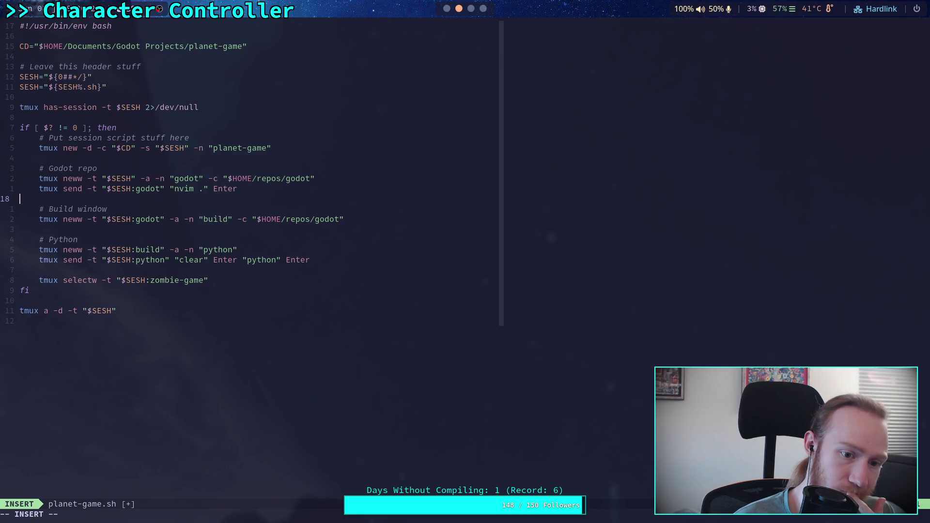
{"action": "key", "text": "Down"}
{"action": "key", "text": "Down"}
{"action": "key", "text": "Down"}
{"action": "key", "text": "Left"}
{"action": "key", "text": "Left"}
{"action": "key", "text": "Left"}
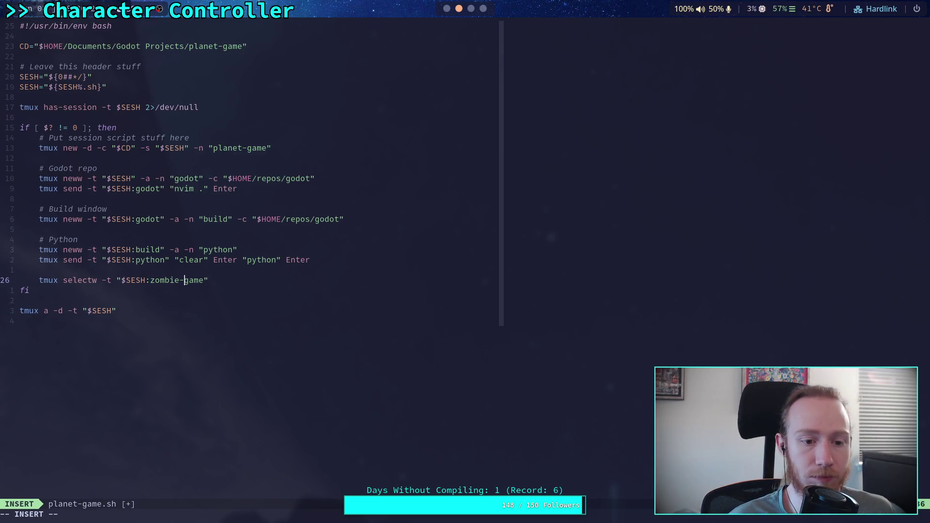
{"action": "key", "text": "BackSpace"}
{"action": "key", "text": "BackSpace"}
{"action": "key", "text": "BackSpace"}
{"action": "type", "text": "planet"}
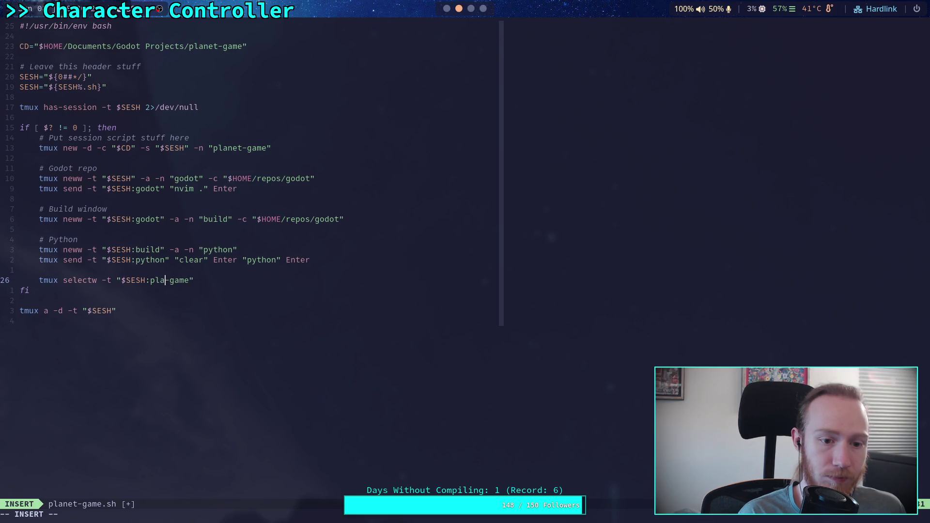
{"action": "key", "text": "Escape"}
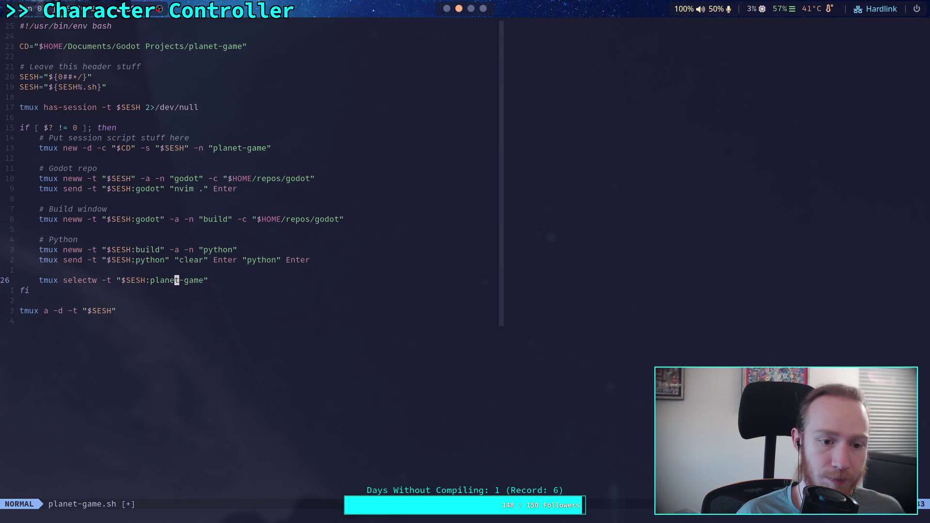
{"action": "type", "text": ":wq"}
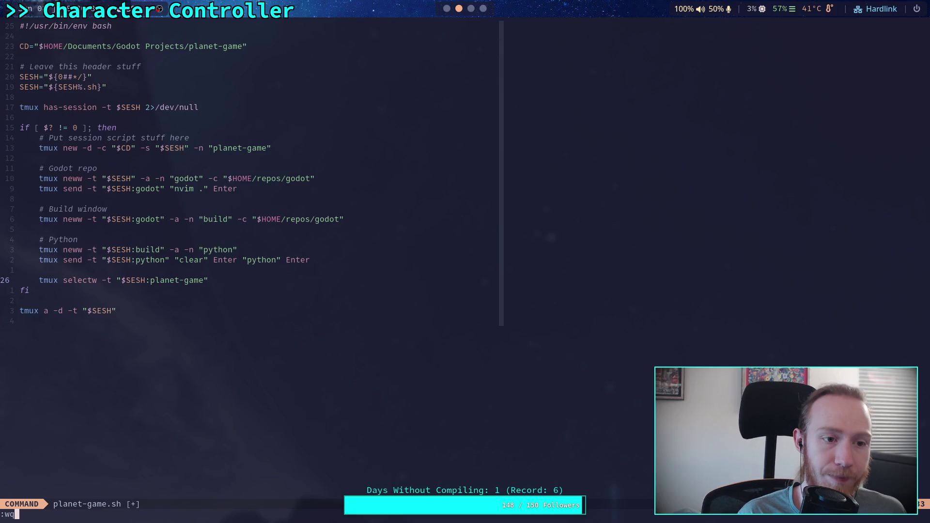
{"action": "key", "text": "Return"}
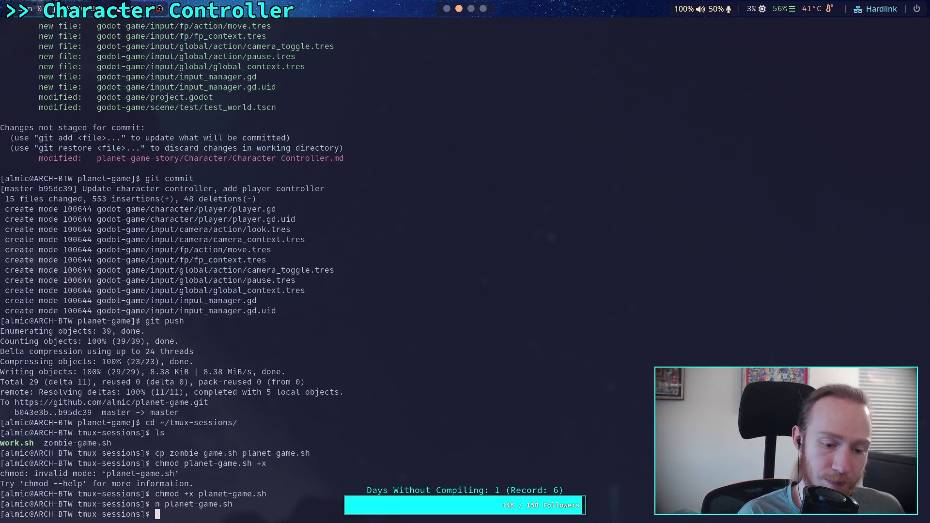
Change into ~/Documents/Godot Projects/planet-game.
{"action": "type", "text": "cd ../"}
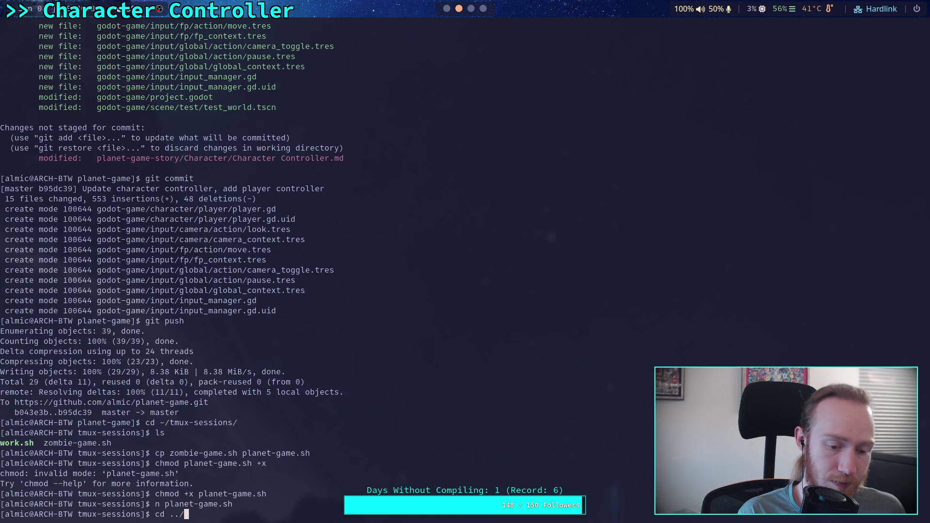
{"action": "key", "text": "BackSpace"}
{"action": "key", "text": "BackSpace"}
{"action": "key", "text": "BackSpace"}
{"action": "type", "text": "~"}
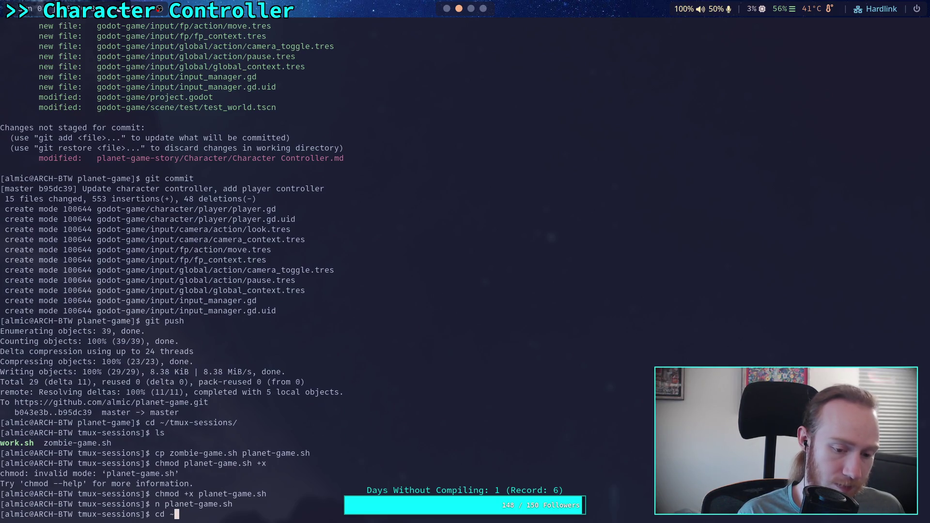
{"action": "type", "text": "/Documents/"}
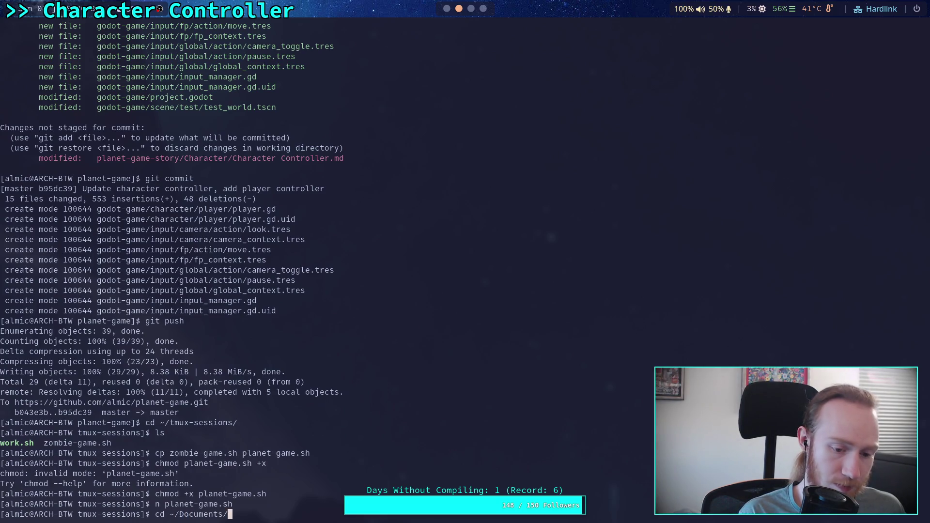
{"action": "type", "text": "Godot\\ Projects/planet-game/"}
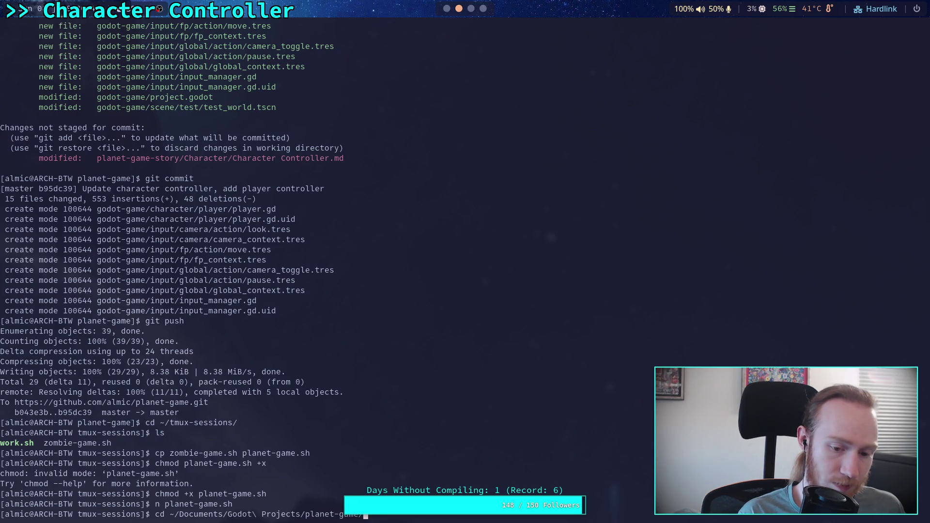
{"action": "key", "text": "Return"}
Start the planet-game tmux session with 'code planet-game'.
{"action": "type", "text": "code planet-gom"}
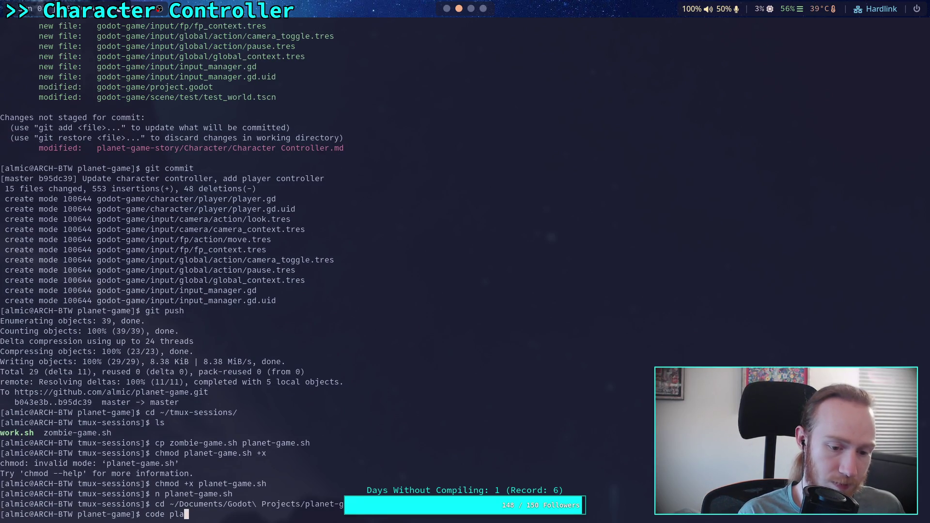
{"action": "key", "text": "BackSpace"}
{"action": "key", "text": "BackSpace"}
{"action": "type", "text": "ame"}
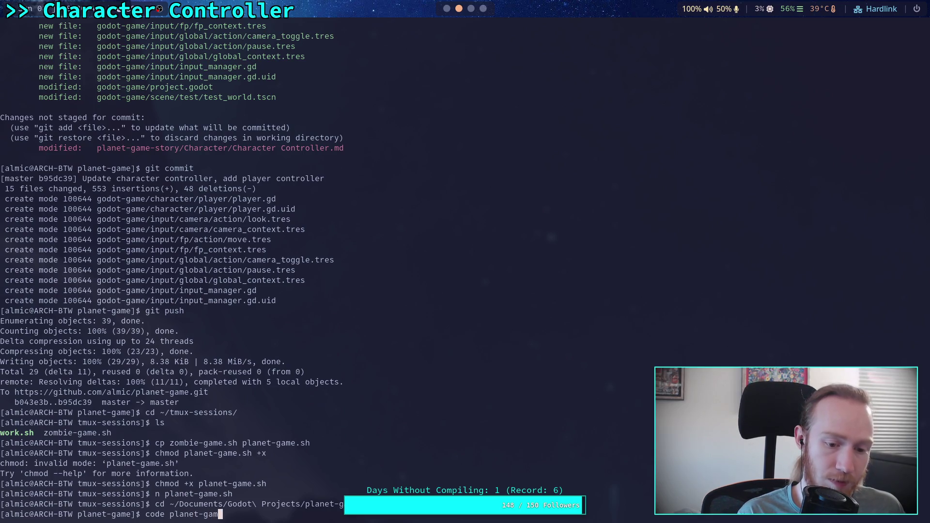
{"action": "key", "text": "Return"}
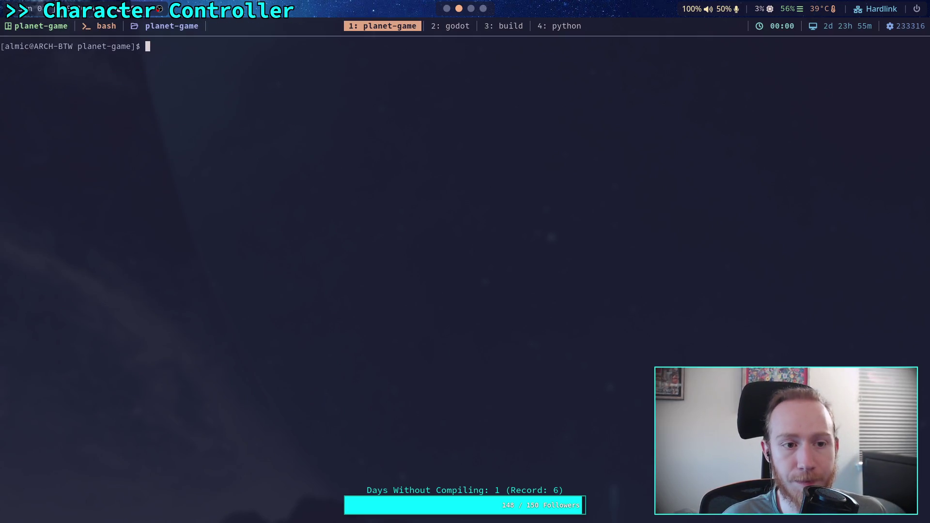
Switch to tmux window 2 (godot) and open Telescope live grep in Neovim.
{"action": "key", "text": "ctrl+b"}
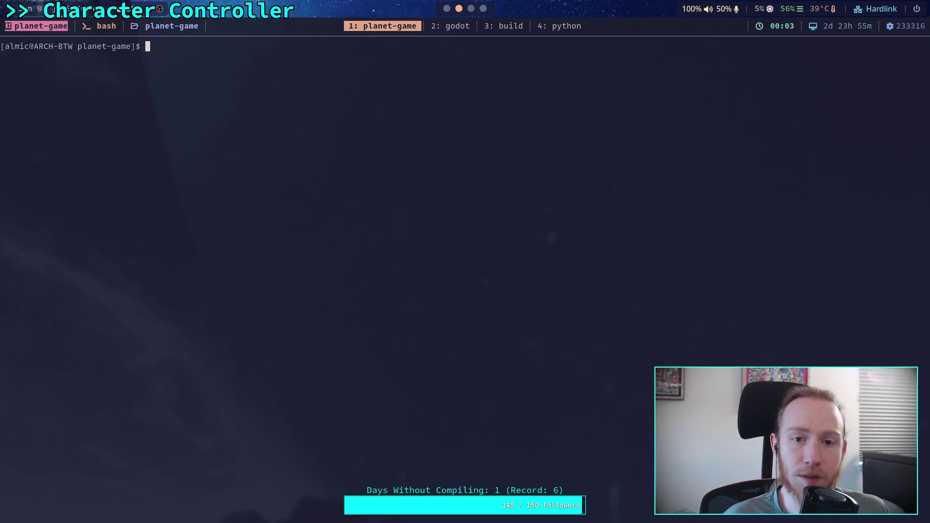
{"action": "key", "text": "2"}
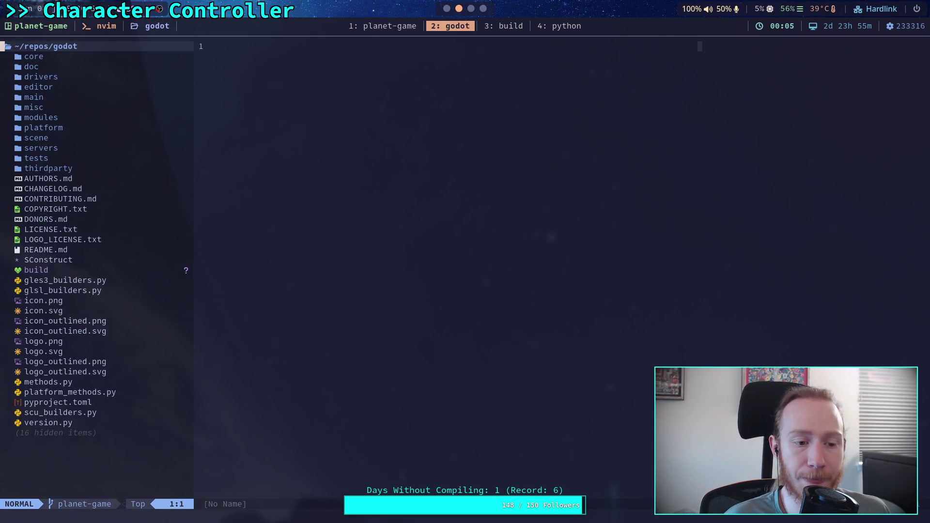
{"action": "key", "text": "space"}
{"action": "key", "text": "f"}
{"action": "key", "text": "g"}
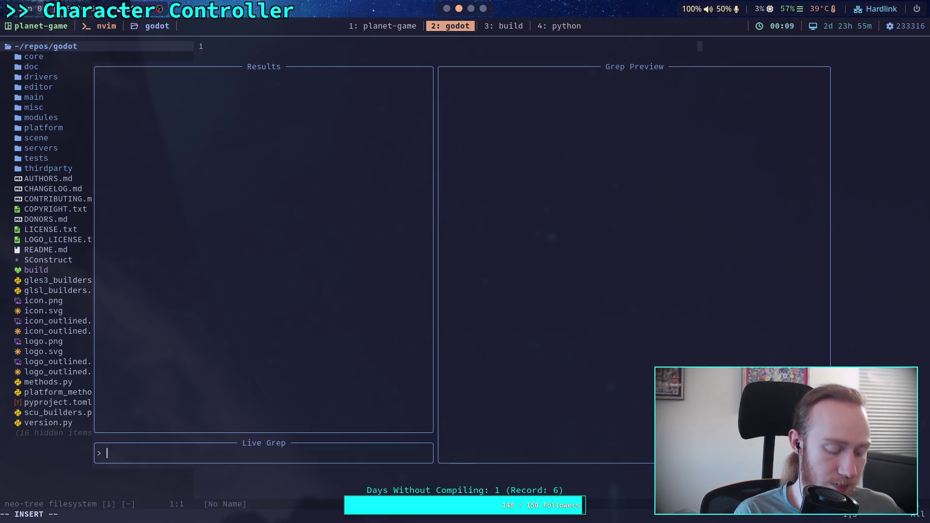
Live-grep the Godot source for 'triggered from outside physics process' and preview the camera_3d.cpp:205 match.
{"action": "key", "text": "super+1"}
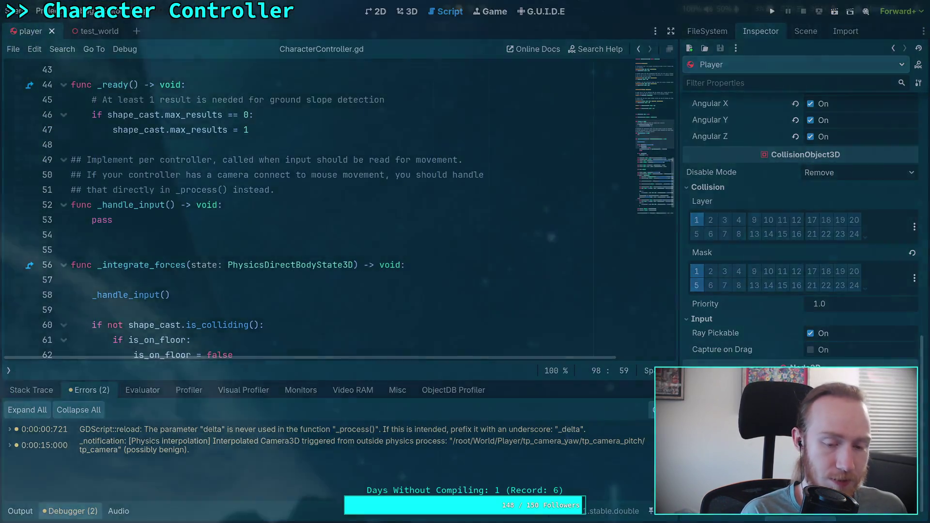
{"action": "key", "text": "super+2"}
{"action": "type", "text": "triggered from ou"}
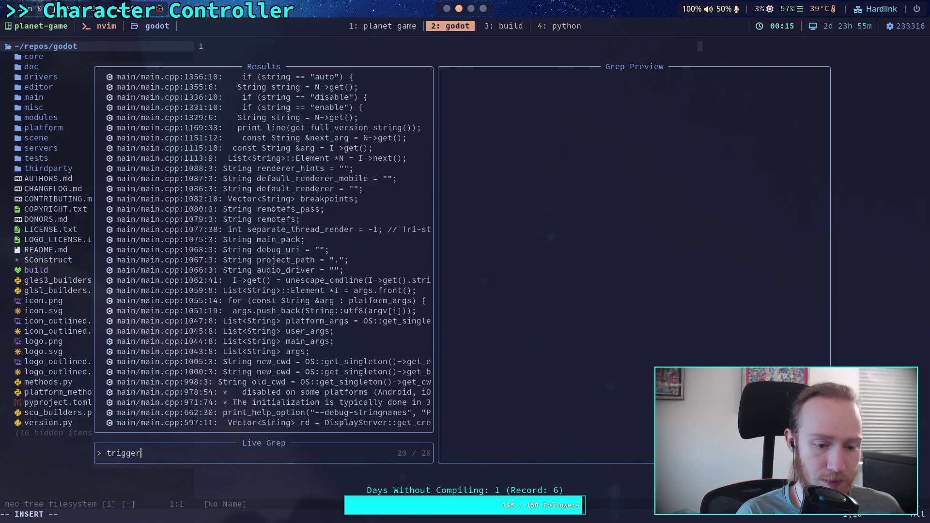
{"action": "type", "text": "t"}
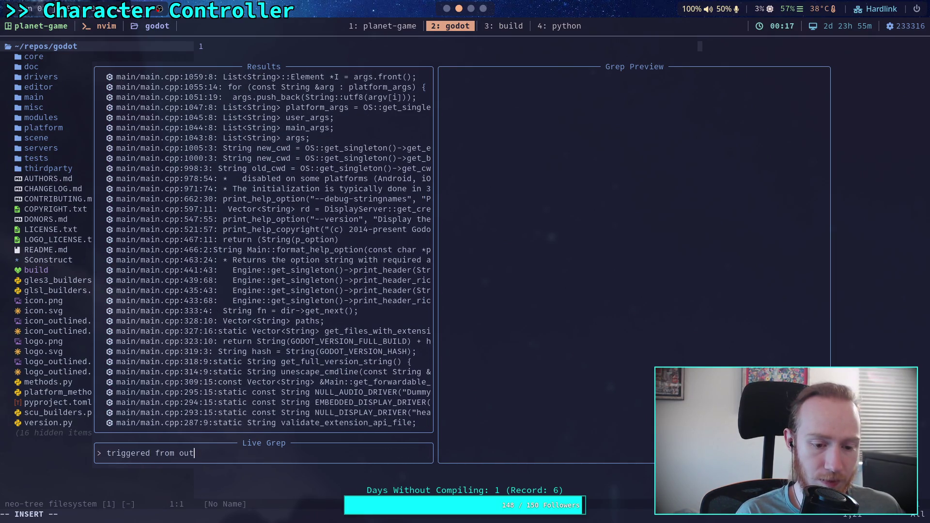
{"action": "type", "text": "side physics process"}
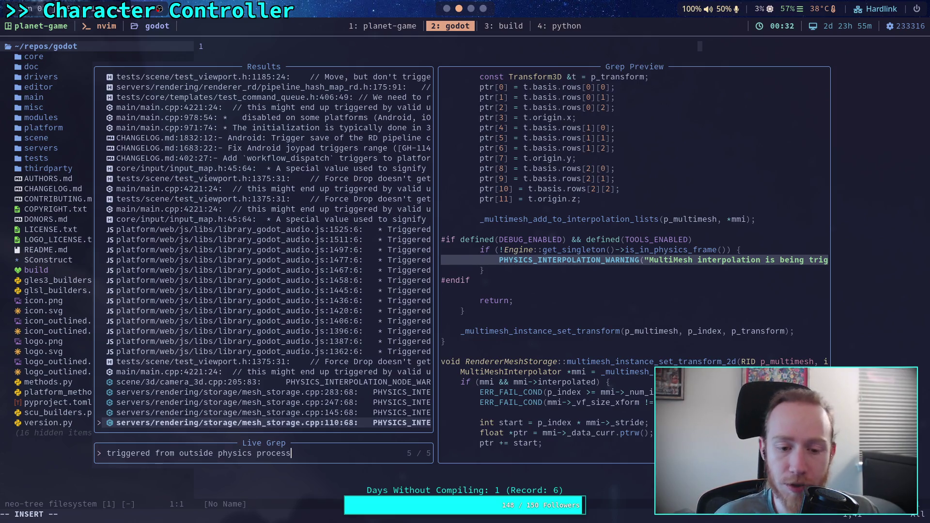
{"action": "key", "text": "Up"}
{"action": "key", "text": "Up"}
{"action": "key", "text": "Up"}
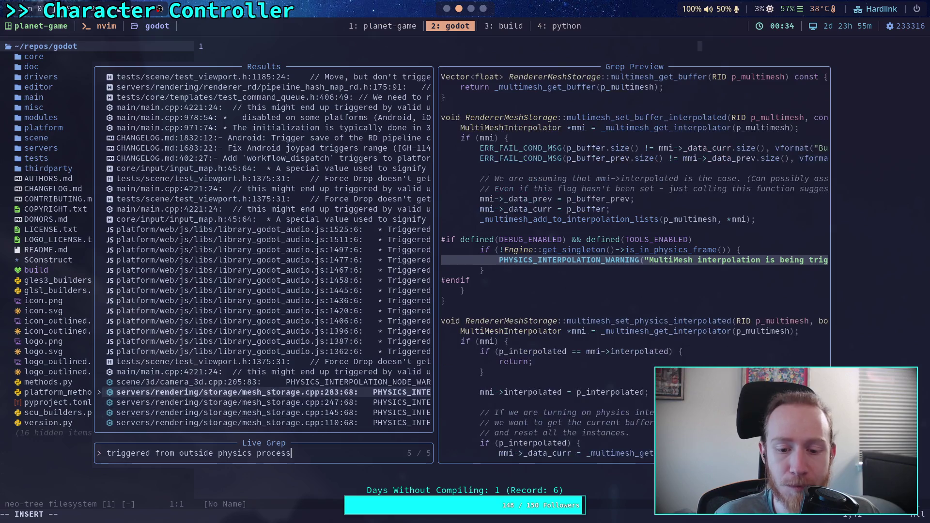
{"action": "key", "text": "Up"}
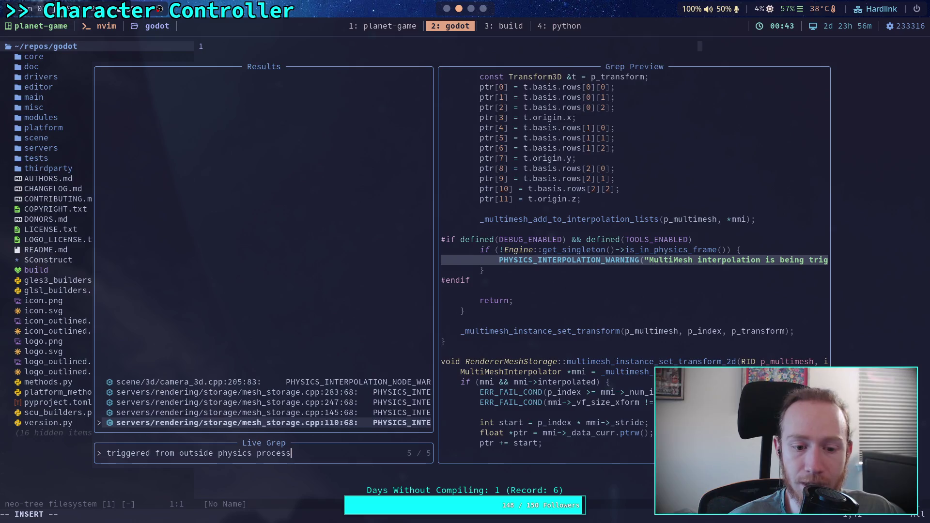
{"action": "key", "text": "Up"}
{"action": "key", "text": "Up"}
{"action": "key", "text": "Up"}
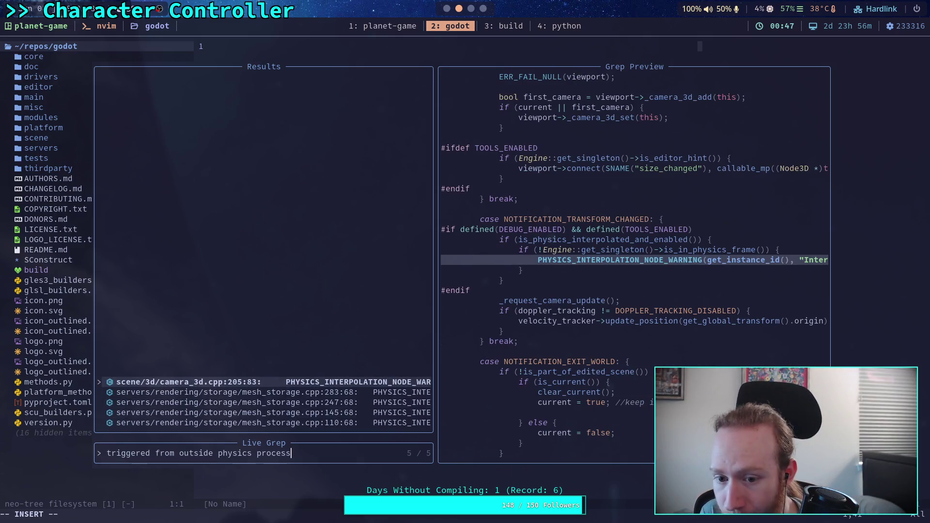
Open camera_3d.cpp, search 'triggered from' to reach line 205, then switch to Godot.
{"action": "key", "text": "Return"}
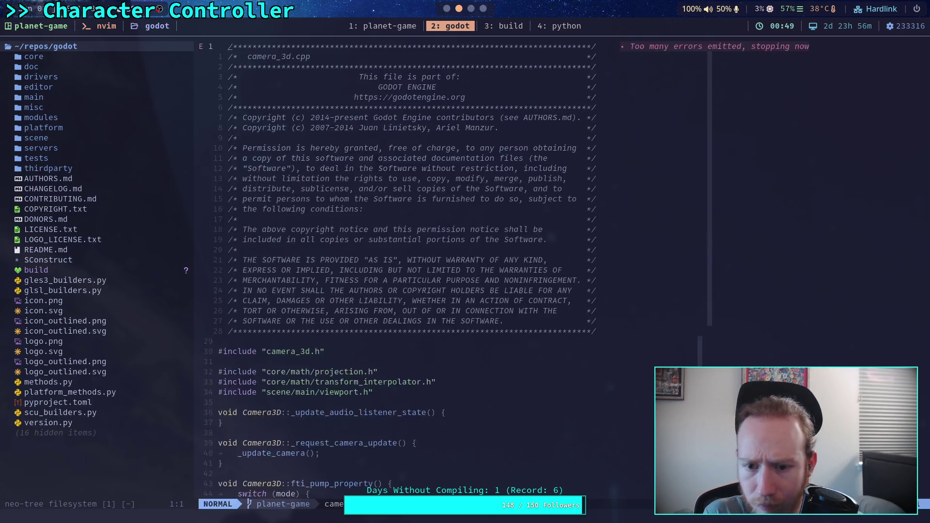
{"action": "key", "text": "slash"}
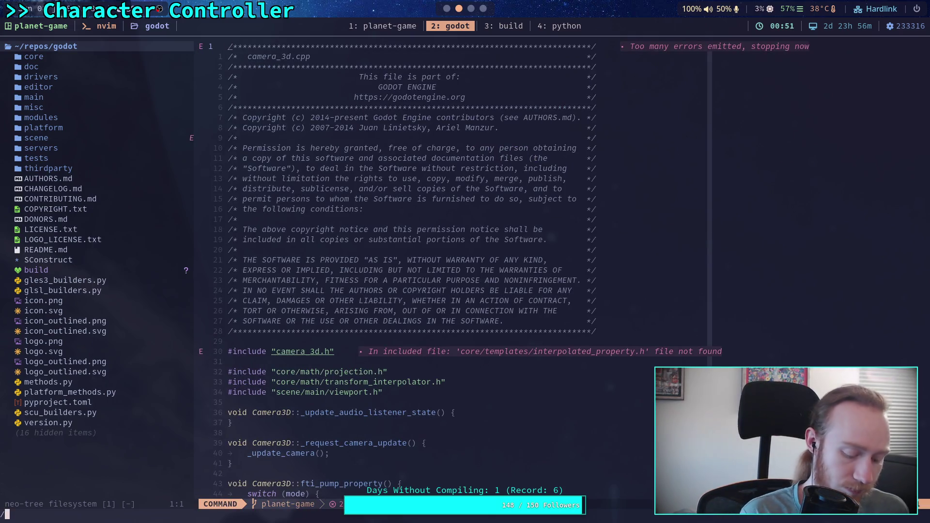
{"action": "type", "text": "inter"}
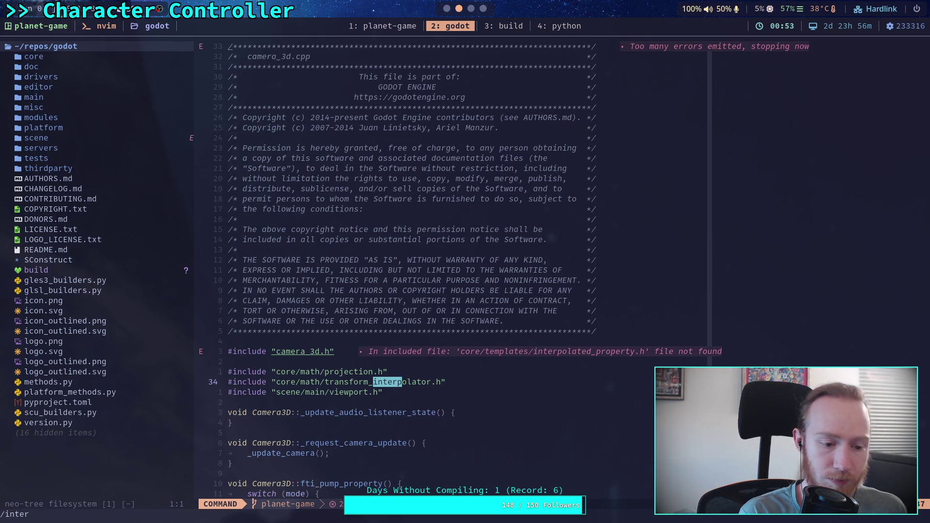
{"action": "key", "text": "BackSpace"}
{"action": "key", "text": "BackSpace"}
{"action": "key", "text": "BackSpace"}
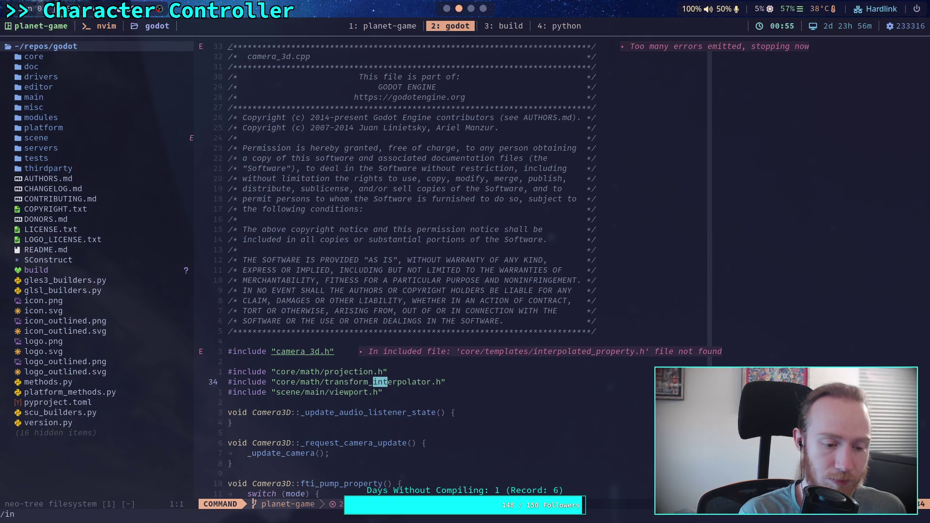
{"action": "key", "text": "BackSpace"}
{"action": "key", "text": "BackSpace"}
{"action": "type", "text": "triggered gr"}
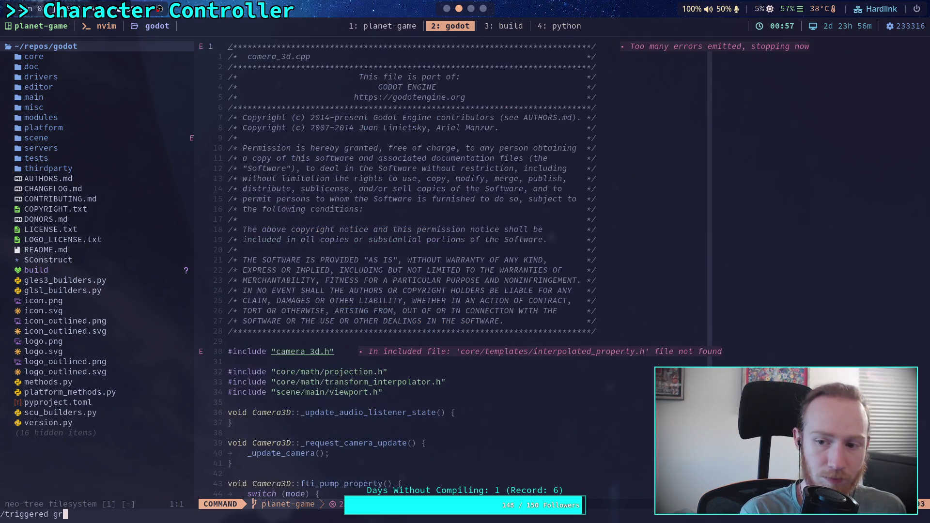
{"action": "key", "text": "BackSpace"}
{"action": "key", "text": "BackSpace"}
{"action": "type", "text": "from"}
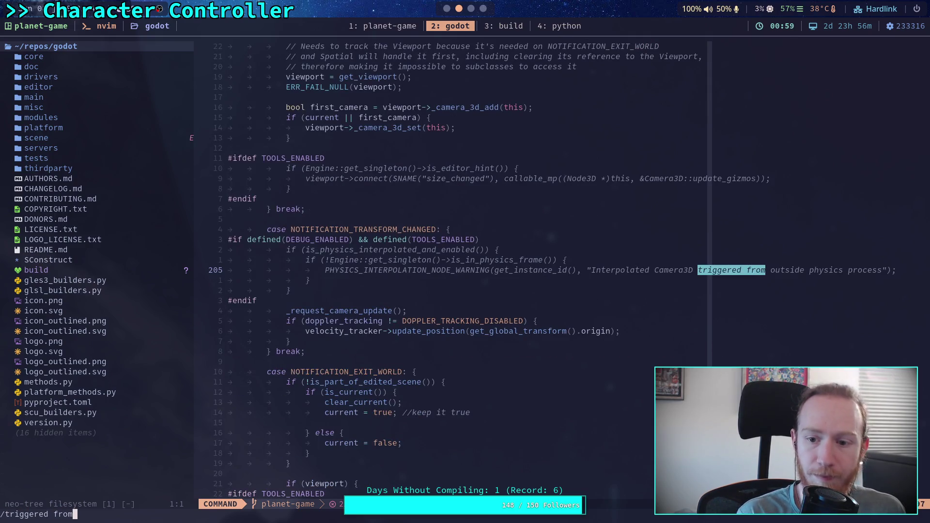
{"action": "key", "text": "Return"}
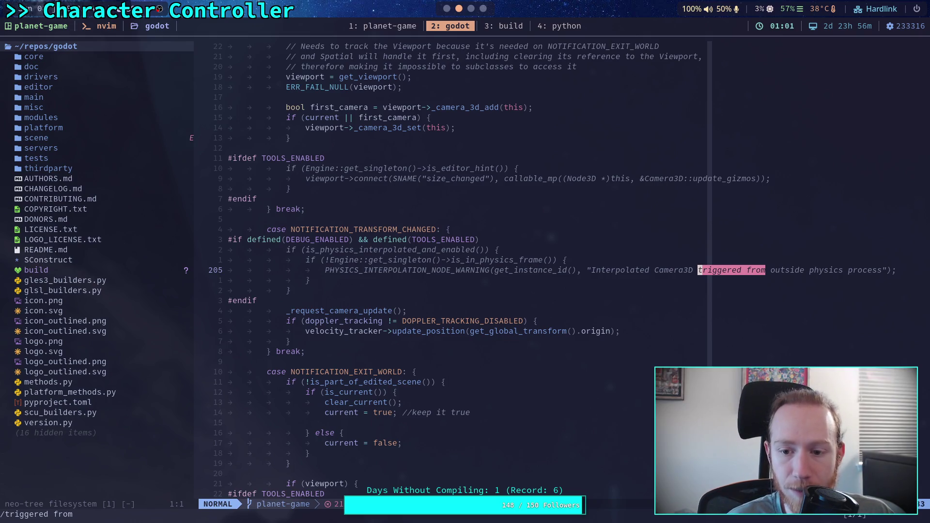
{"action": "key", "text": "alt+Tab"}
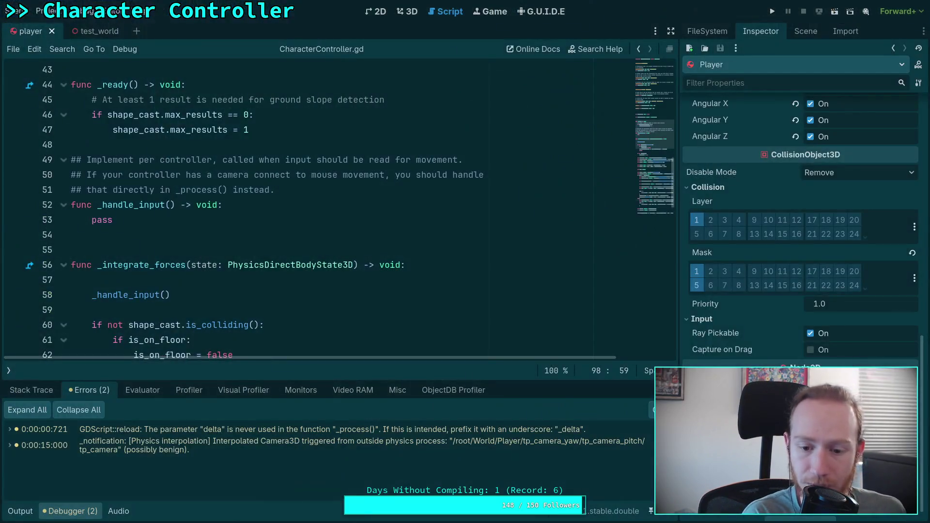
Cycle from Godot back to Neovim showing camera_3d.cpp line 205.
{"action": "key", "text": "alt+Tab"}
{"action": "key", "text": "alt+Tab"}
{"action": "key", "text": "alt+Tab"}
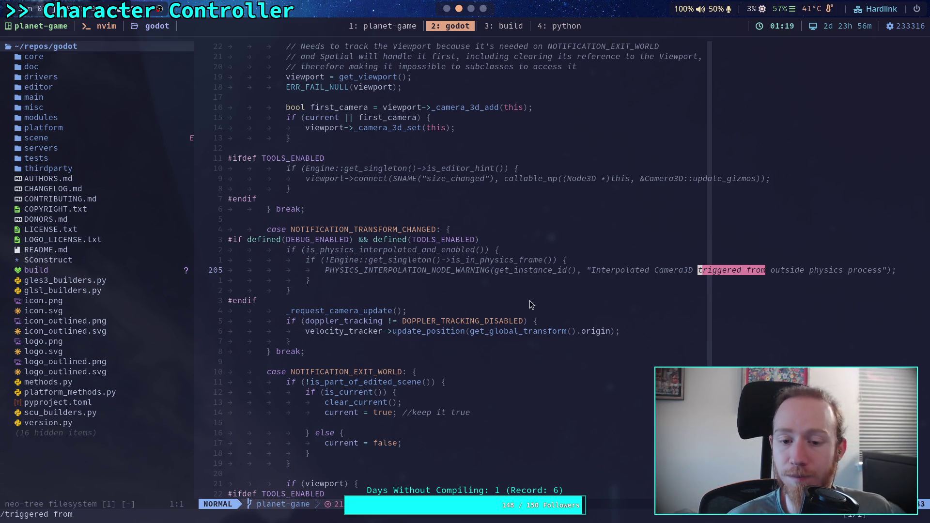
Mark the #endif closing the warning block in camera_3d.cpp, then return to Godot.
{"action": "left_click", "coordinate": [510, 304]}
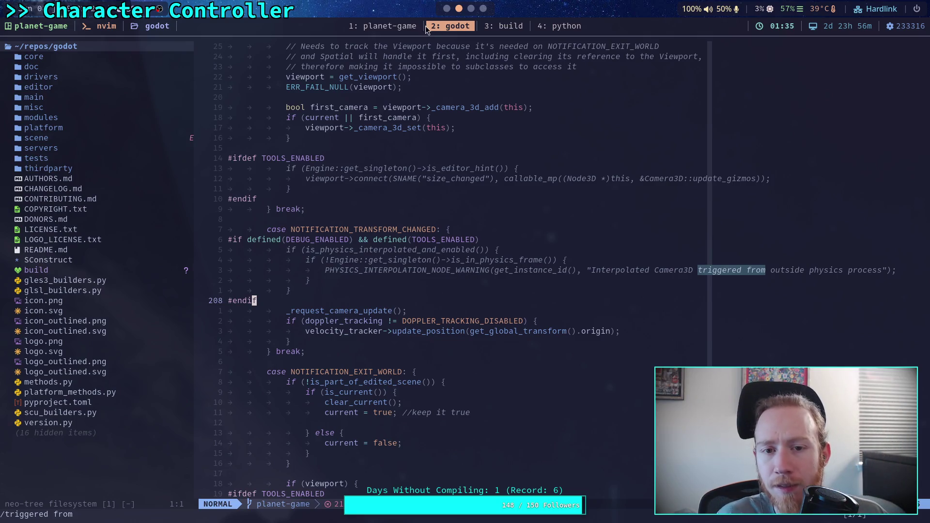
{"action": "left_click", "coordinate": [446, 11]}
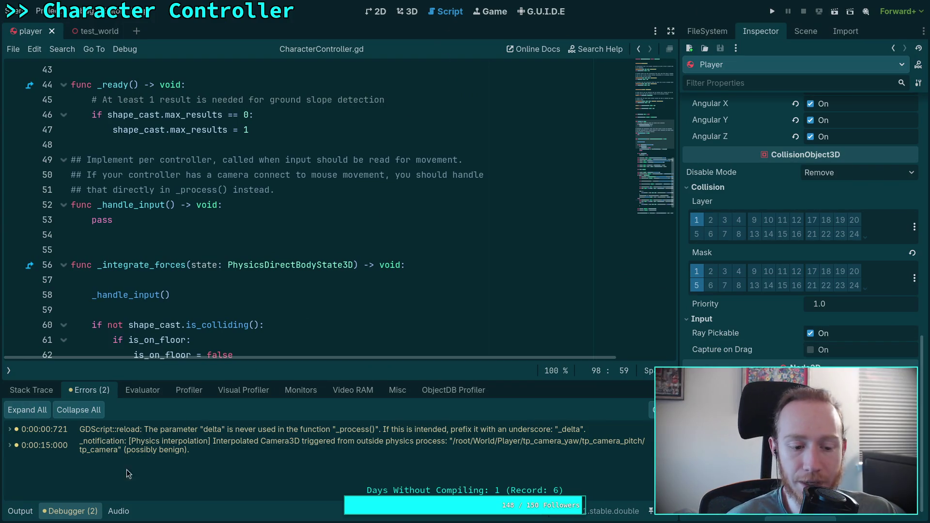
Collapse the Debugger and open player.gd from the Player scene, scrolled to the _process camera code.
{"action": "left_click", "coordinate": [83, 512]}
{"action": "scroll", "coordinate": [147, 334], "scroll_direction": "up", "scroll_amount": 12}
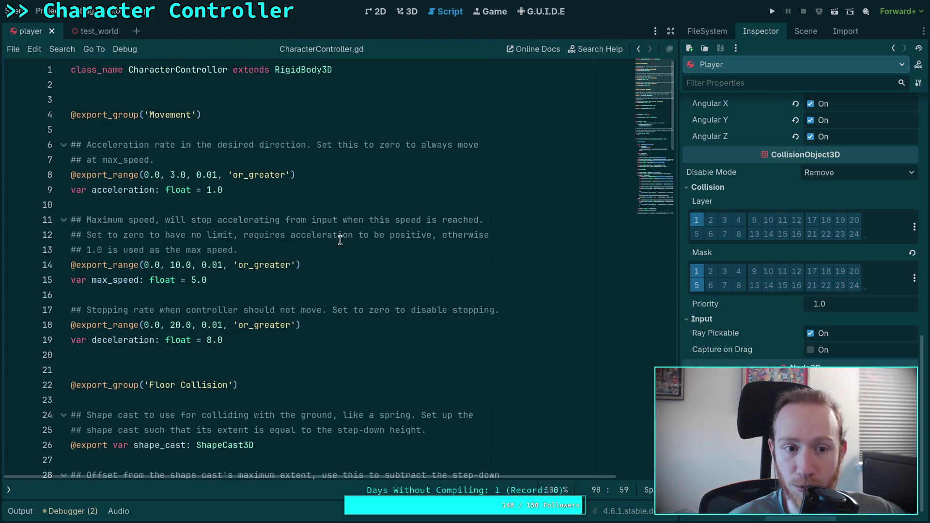
{"action": "left_click", "coordinate": [820, 27]}
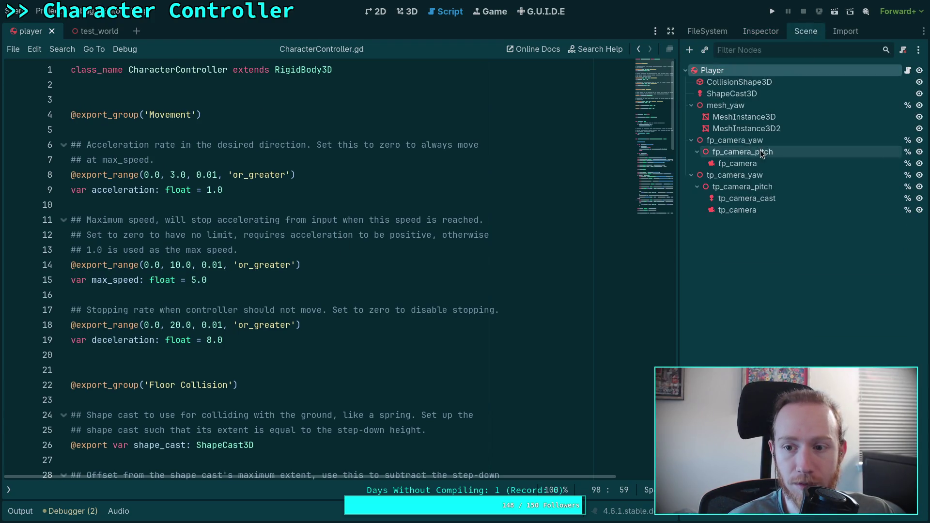
{"action": "left_click", "coordinate": [907, 70]}
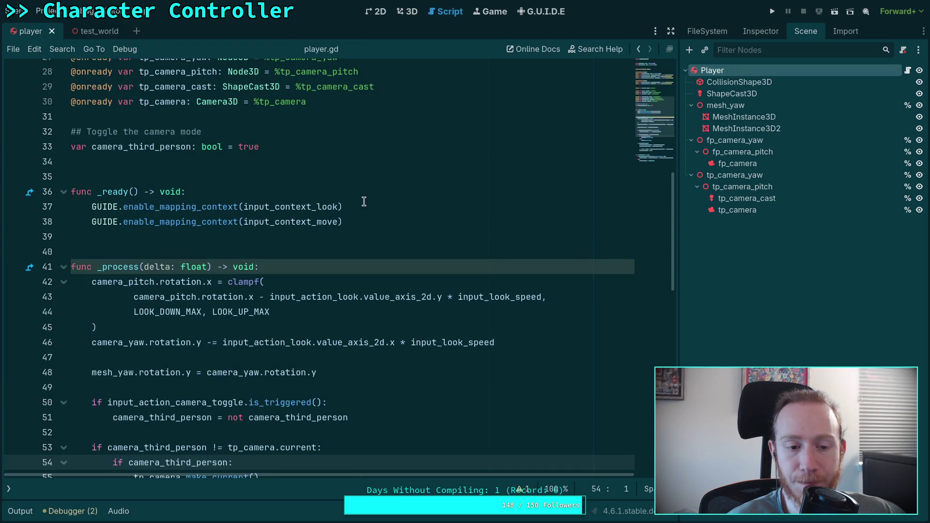
{"action": "scroll", "coordinate": [364, 243], "scroll_direction": "down", "scroll_amount": 5}
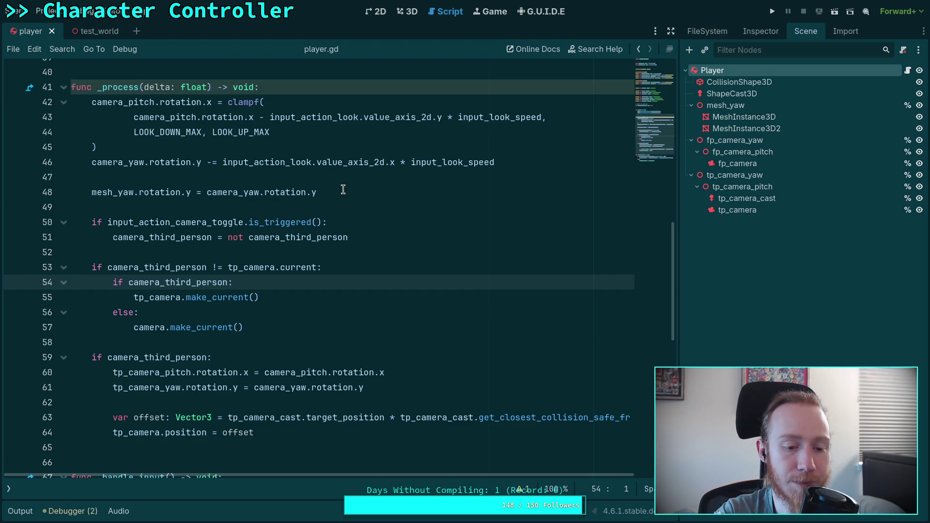
{"action": "scroll", "coordinate": [343, 190], "scroll_direction": "down", "scroll_amount": 1}
{"action": "scroll", "coordinate": [343, 189], "scroll_direction": "up", "scroll_amount": 1}
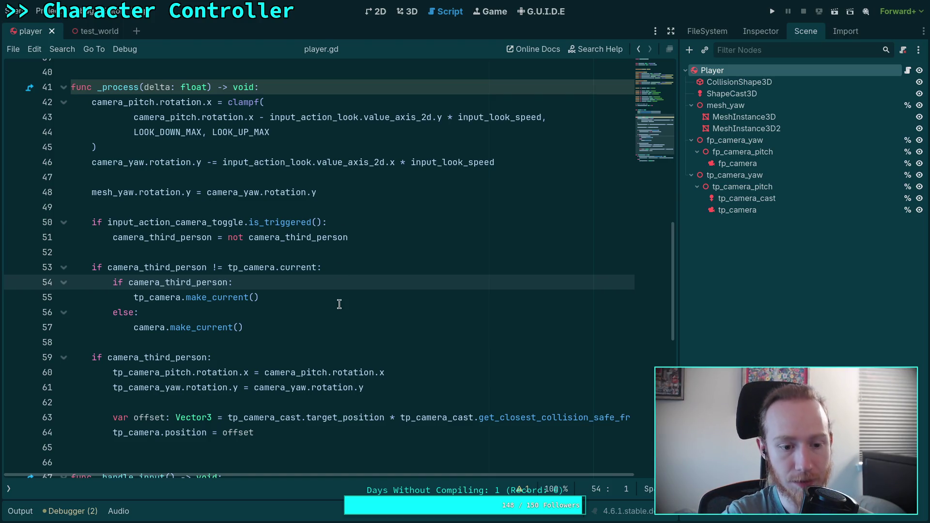
{"action": "scroll", "coordinate": [339, 303], "scroll_direction": "down", "scroll_amount": 1}
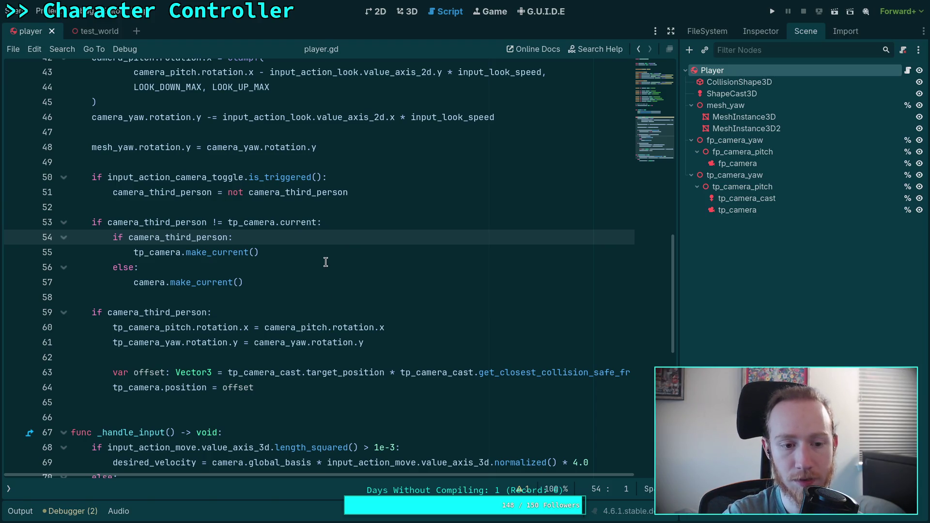
{"action": "scroll", "coordinate": [326, 262], "scroll_direction": "up", "scroll_amount": 1}
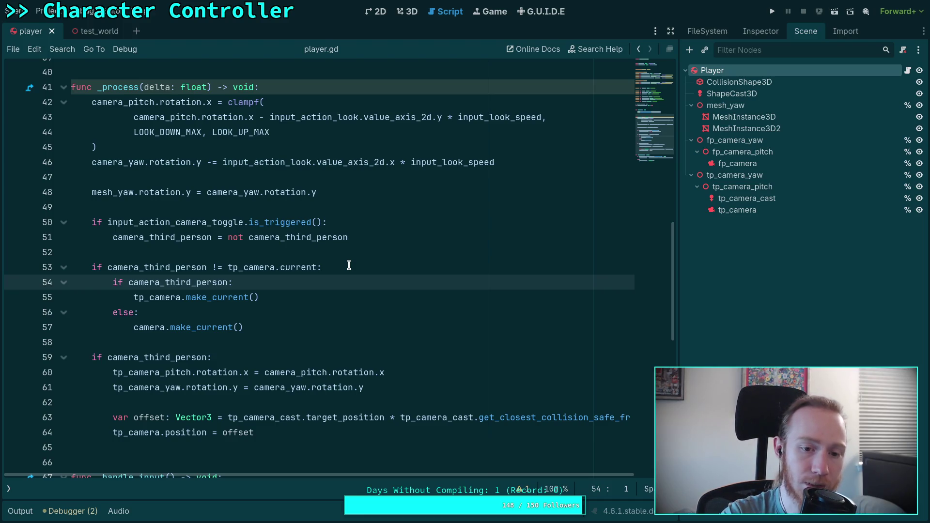
Put the caret on blank line 52, reopen the debugger errors, and go to the GitHub warning search.
{"action": "left_click", "coordinate": [257, 249]}
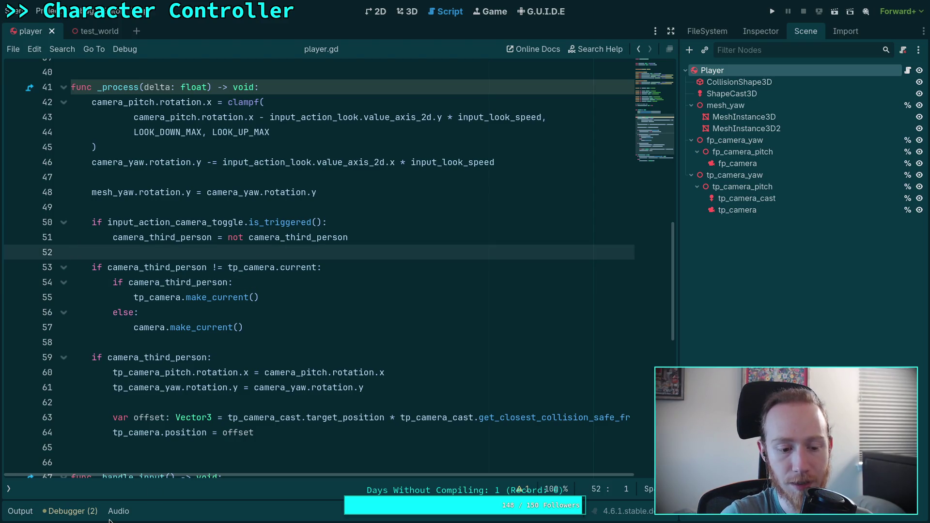
{"action": "left_click", "coordinate": [92, 512]}
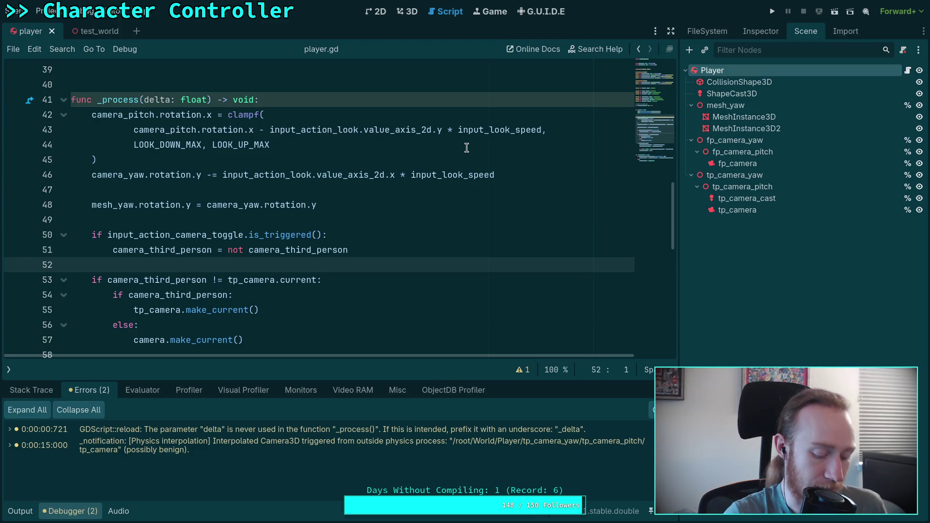
{"action": "key", "text": "super+4"}
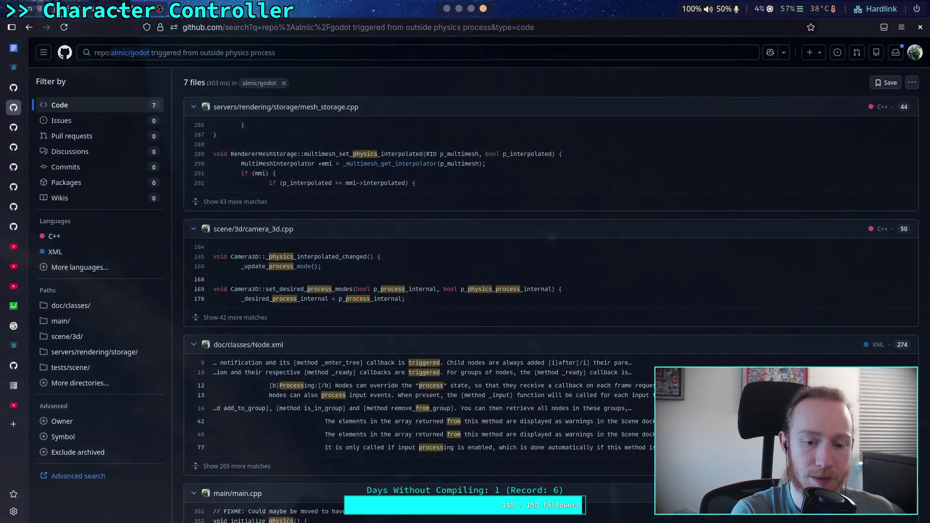
Check camera_3d.cpp at the warning line in Neovim, then return to the Godot script editor.
{"action": "key", "text": "super+2"}
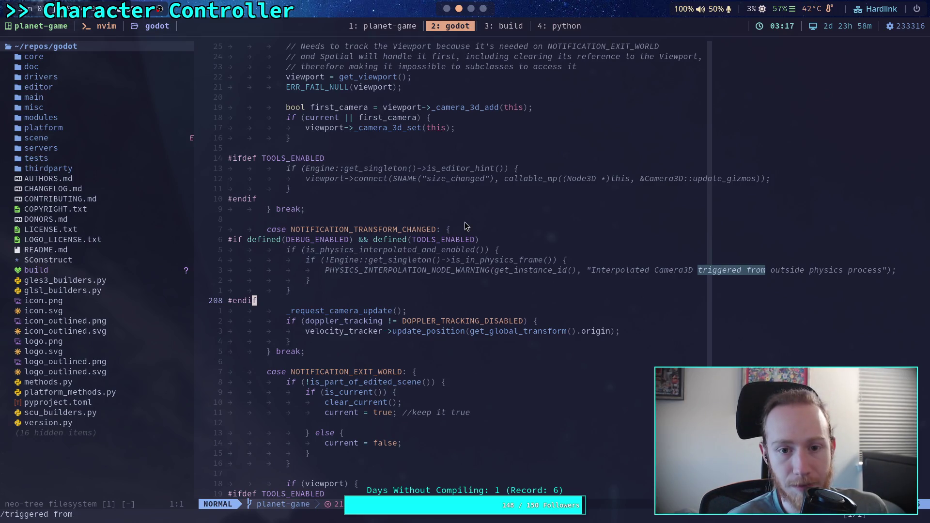
{"action": "key", "text": "alt+Tab"}
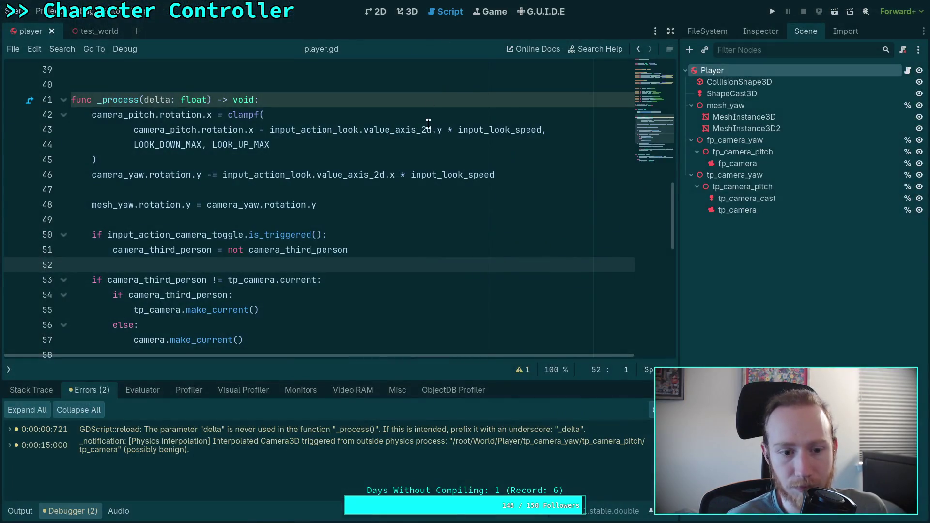
Run the game fullscreen and walk the character across the yellow disc toward the pink platforms.
{"action": "left_click", "coordinate": [771, 10]}
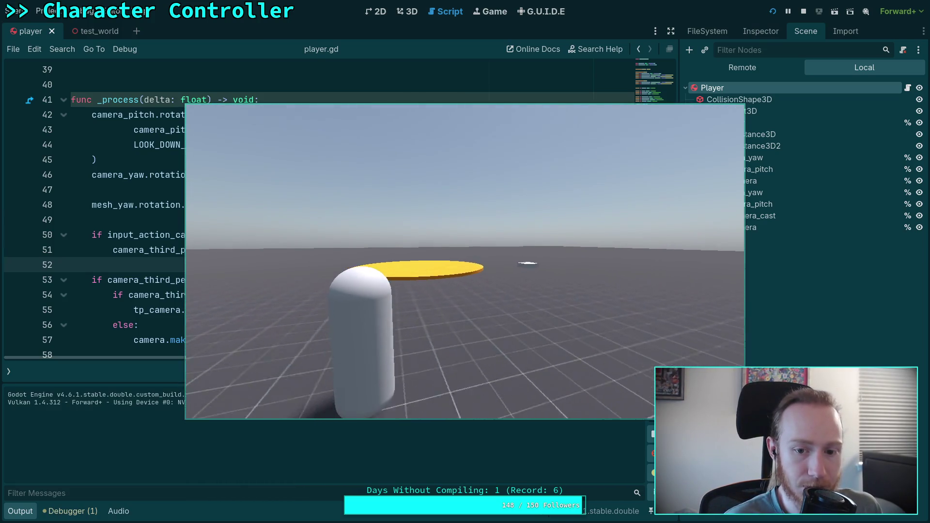
{"action": "key", "text": "F11"}
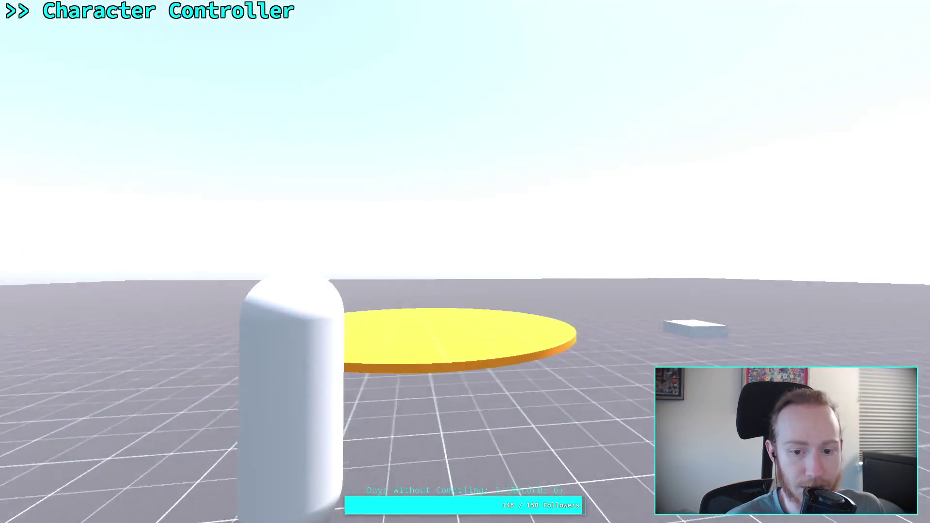
{"action": "key", "text": "w"}
{"action": "key", "text": "w"}
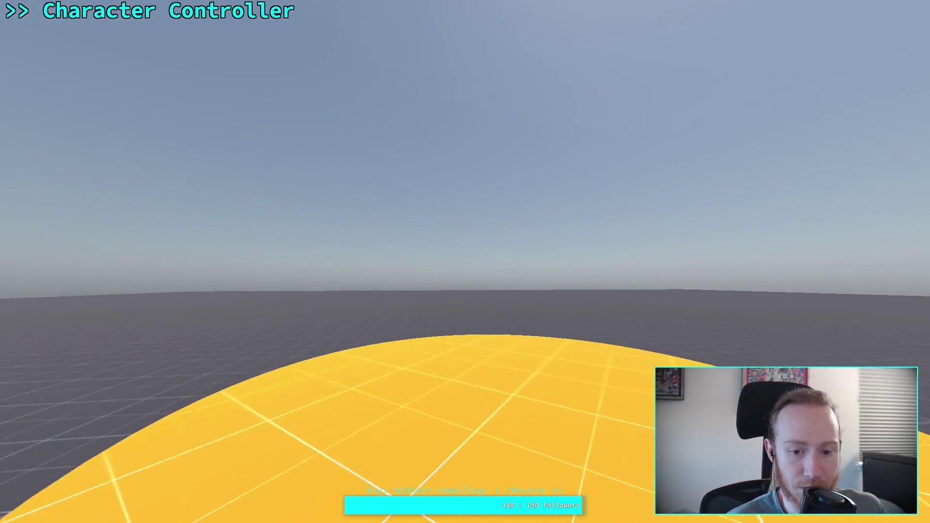
{"action": "key", "text": "a"}
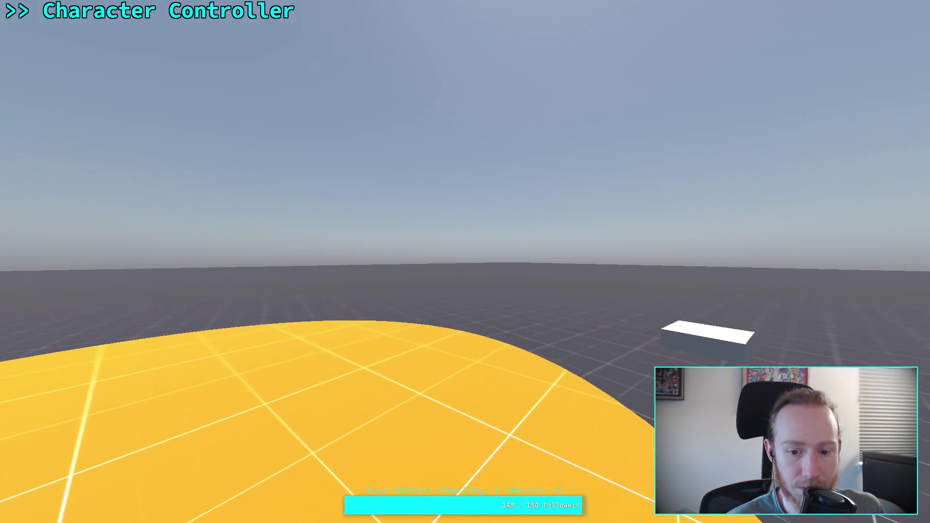
{"action": "key", "text": "w"}
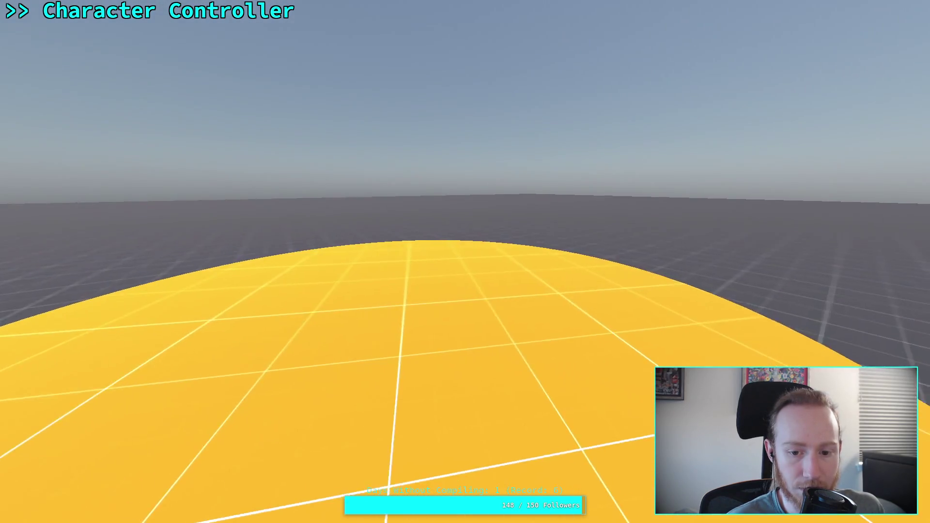
{"action": "key", "text": "a"}
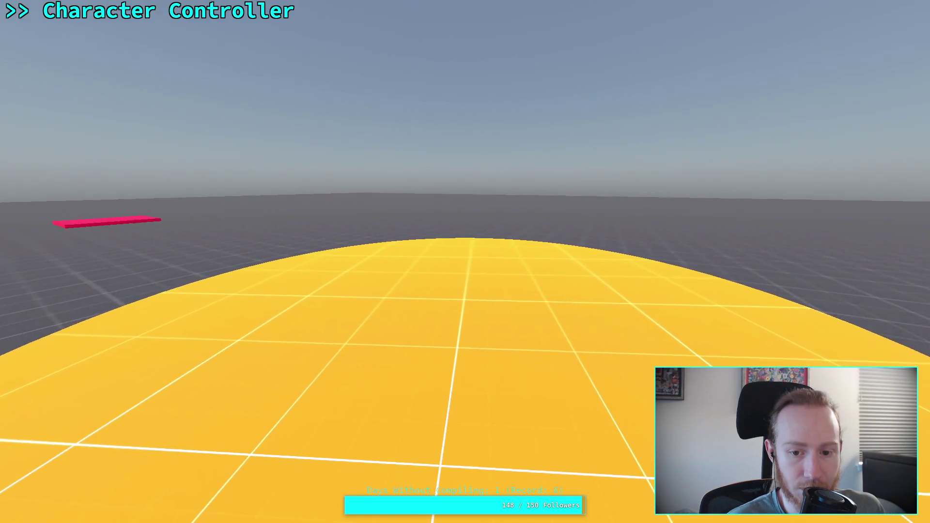
{"action": "key", "text": "d"}
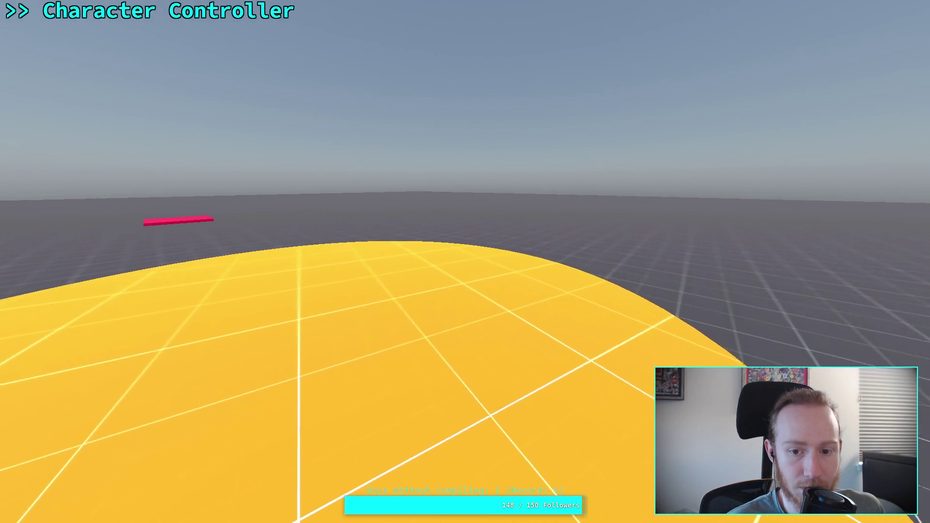
{"action": "key", "text": "w"}
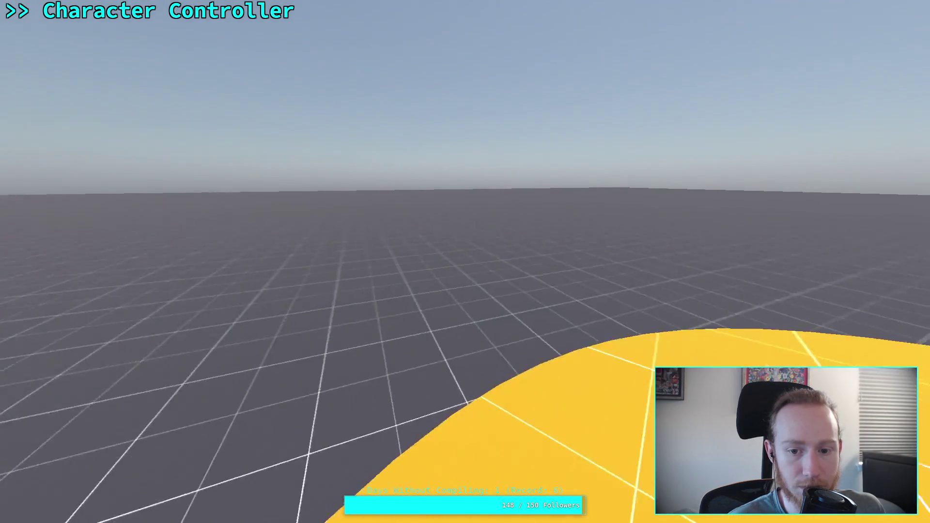
{"action": "key", "text": "w"}
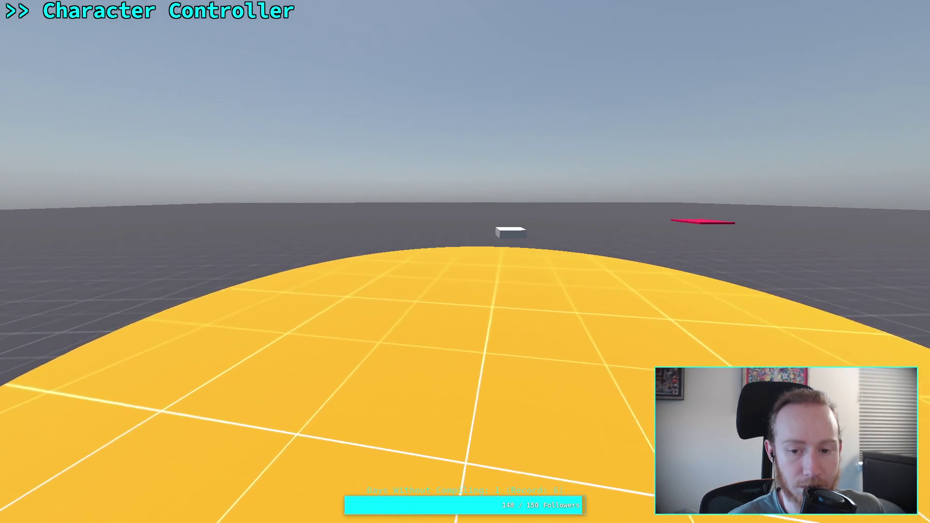
{"action": "key", "text": "d"}
{"action": "key", "text": "w"}
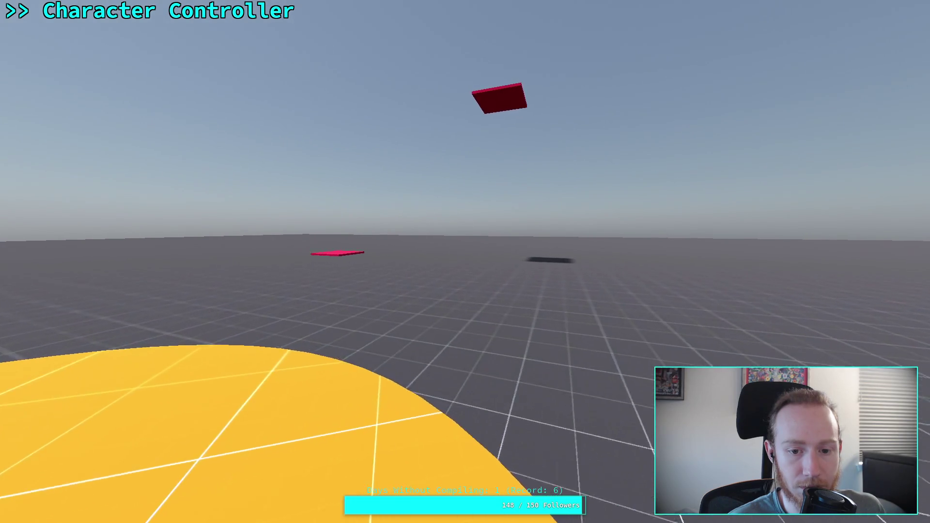
{"action": "key", "text": "w"}
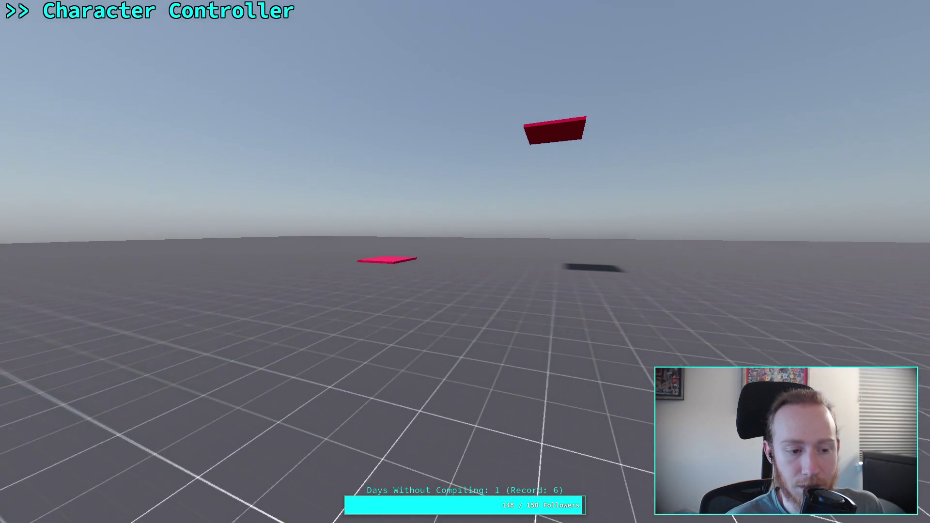
{"action": "key", "text": "w"}
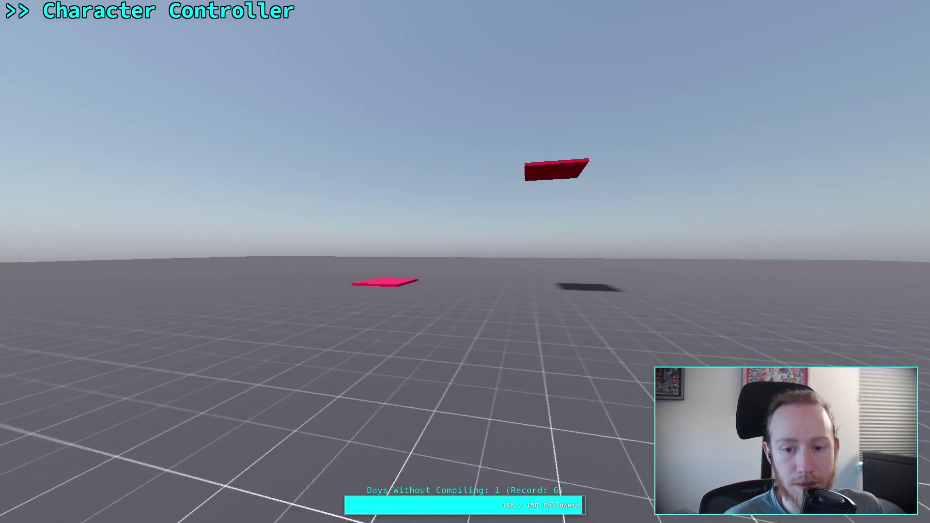
Jump onto the near pink platform, turn around, drop back to the ground, and exit fullscreen.
{"action": "key", "text": "w"}
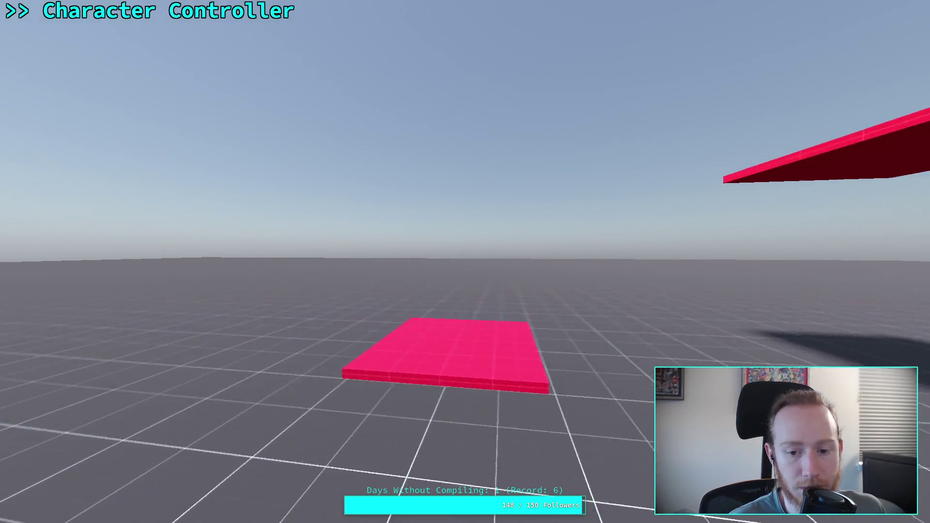
{"action": "key", "text": "space"}
{"action": "key", "text": "w"}
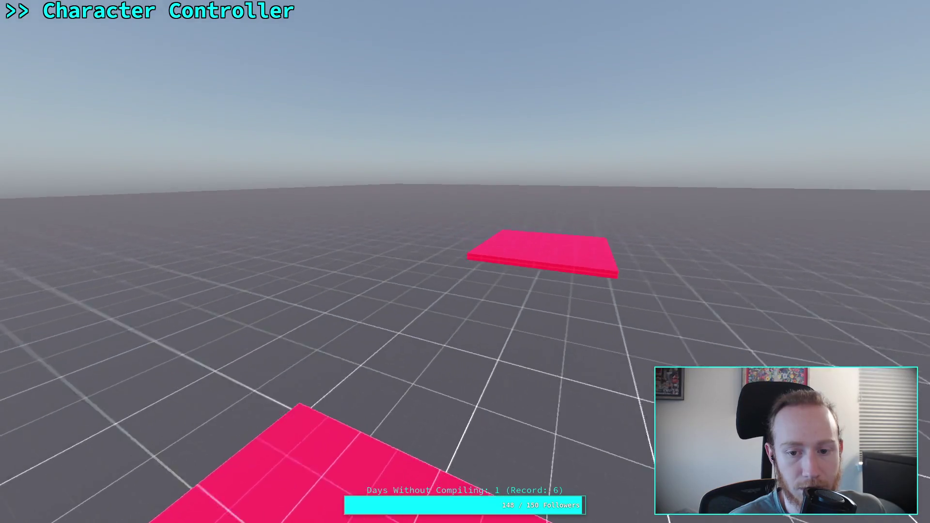
{"action": "key", "text": "w"}
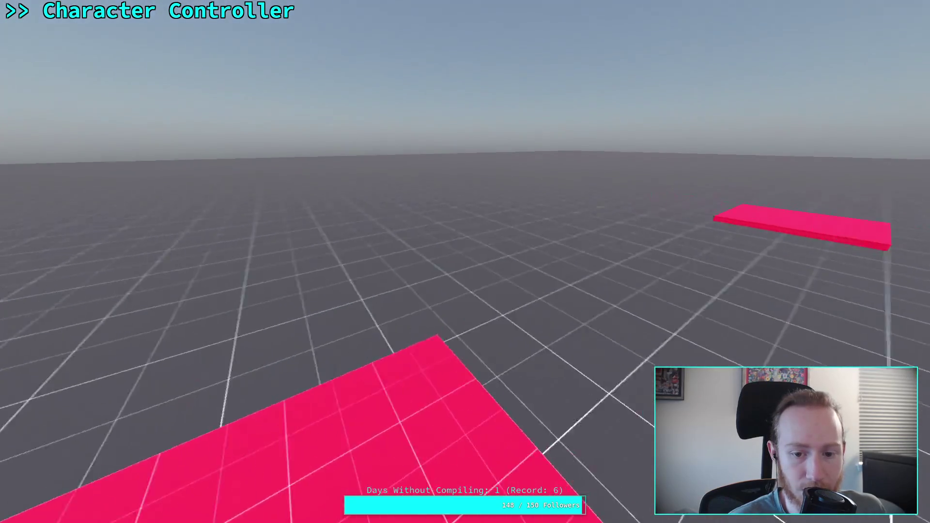
{"action": "key", "text": "w"}
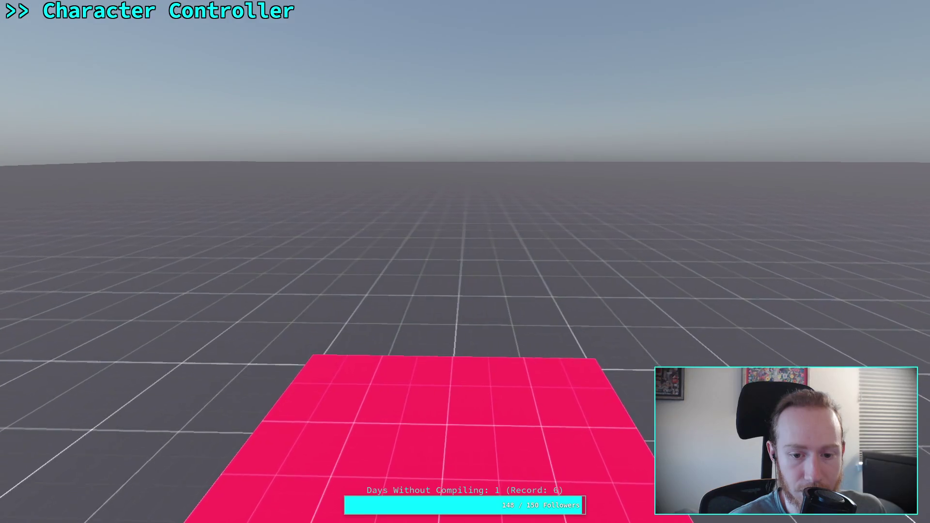
{"action": "key", "text": "w"}
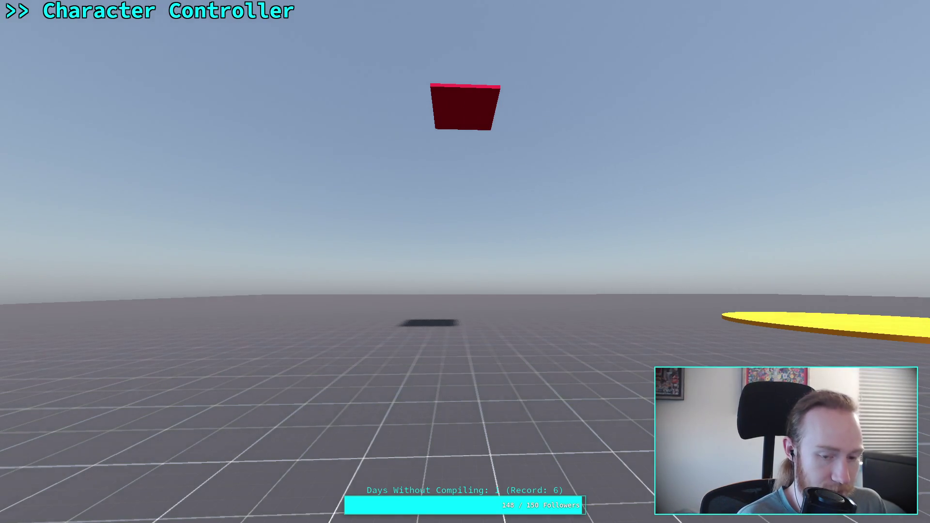
{"action": "key", "text": "super+f"}
Stop the game, hide the Output panel, put the caret on line 58, and switch to camera_3d.cpp in Neovim.
{"action": "left_click", "coordinate": [802, 29]}
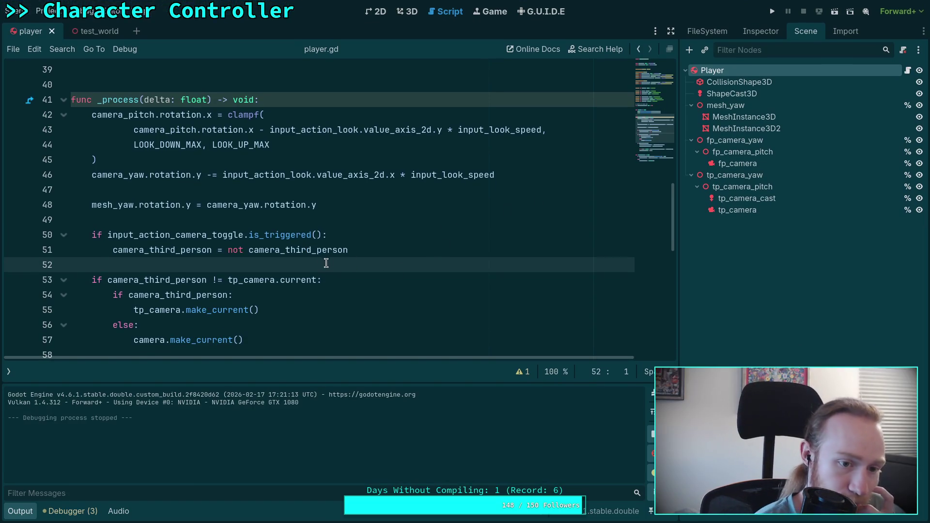
{"action": "left_click", "coordinate": [27, 511]}
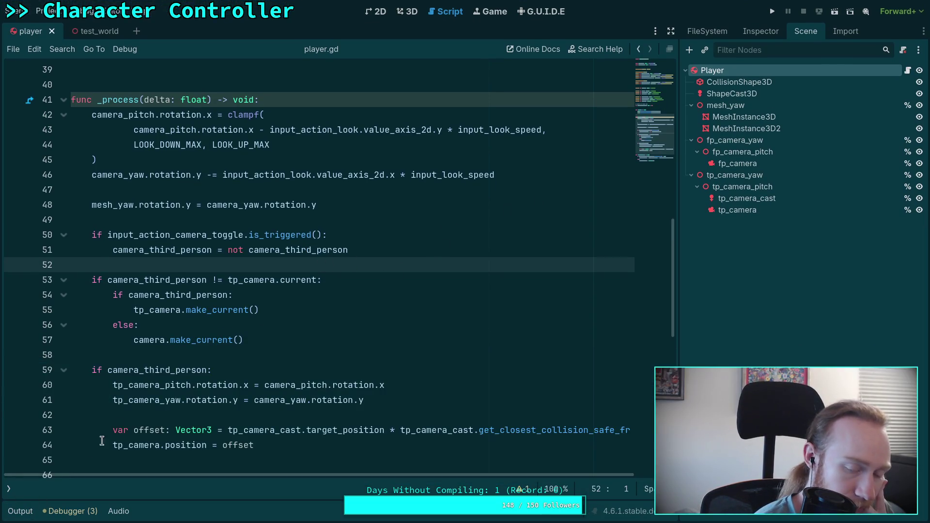
{"action": "left_click", "coordinate": [175, 356]}
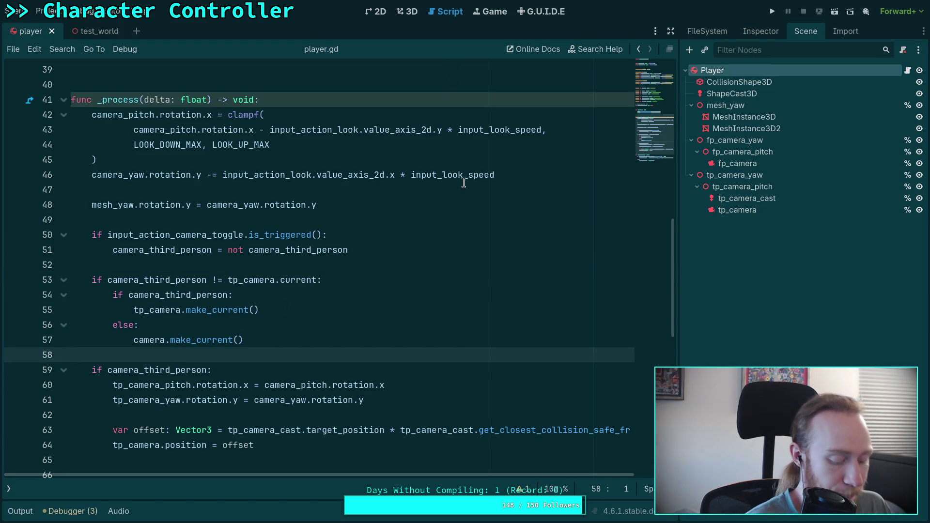
{"action": "key", "text": "super+2"}
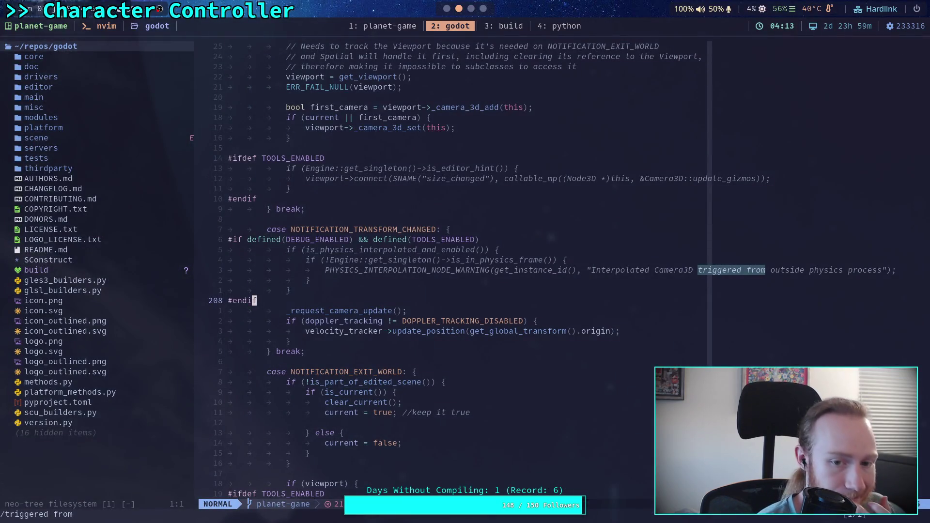
Scroll up to the start of Camera3D::_notification, then bring up the GitHub code search results for the warning.
{"action": "scroll", "coordinate": [378, 300], "scroll_direction": "up", "scroll_amount": 2}
{"action": "scroll", "coordinate": [376, 301], "scroll_direction": "up", "scroll_amount": 2}
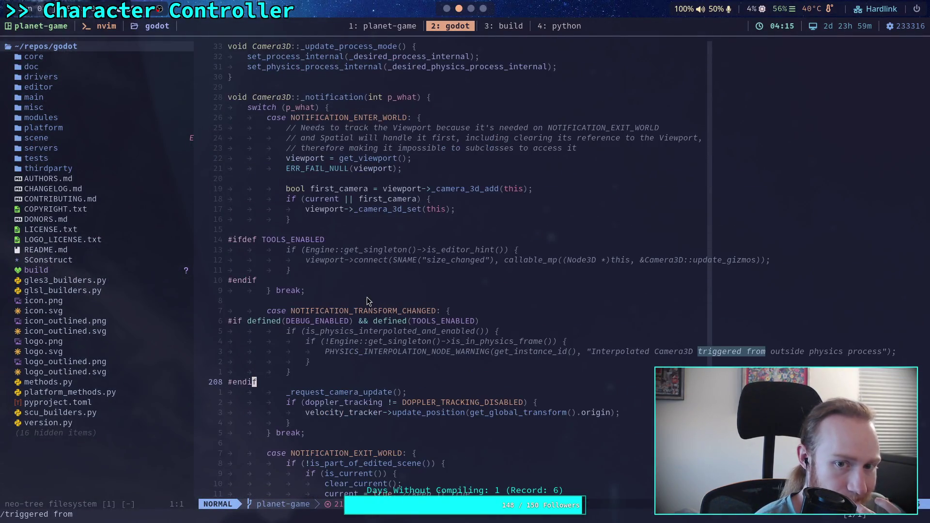
{"action": "left_click", "coordinate": [482, 8]}
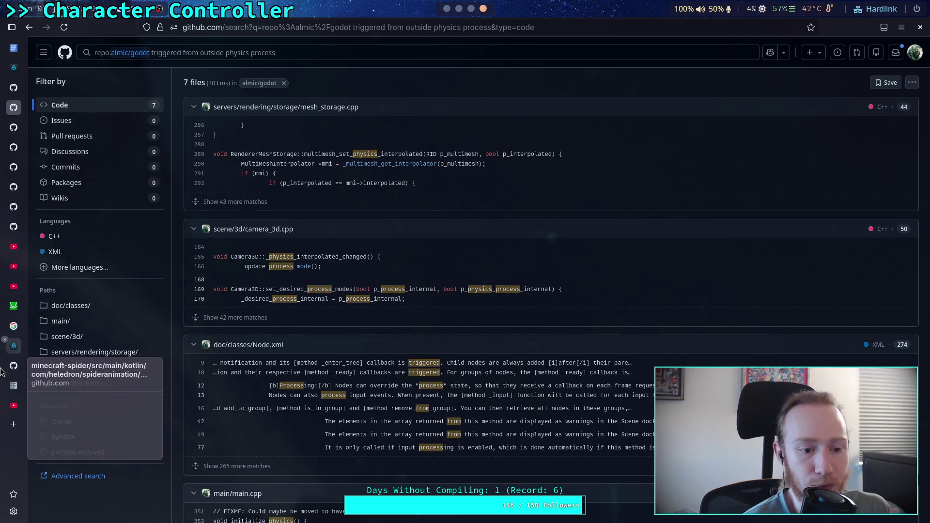
Search the Godot docs for NOTIFICATION_TRANSFORM_CHANGED, read the Node3D constant, then return to Godot.
{"action": "left_click", "coordinate": [15, 385]}
{"action": "mouse_move", "coordinate": [16, 385]}
{"action": "left_mouse_down"}
{"action": "mouse_move", "coordinate": [17, 130]}
{"action": "mouse_move", "coordinate": [19, 247]}
{"action": "mouse_move", "coordinate": [66, 262]}
{"action": "left_mouse_up"}
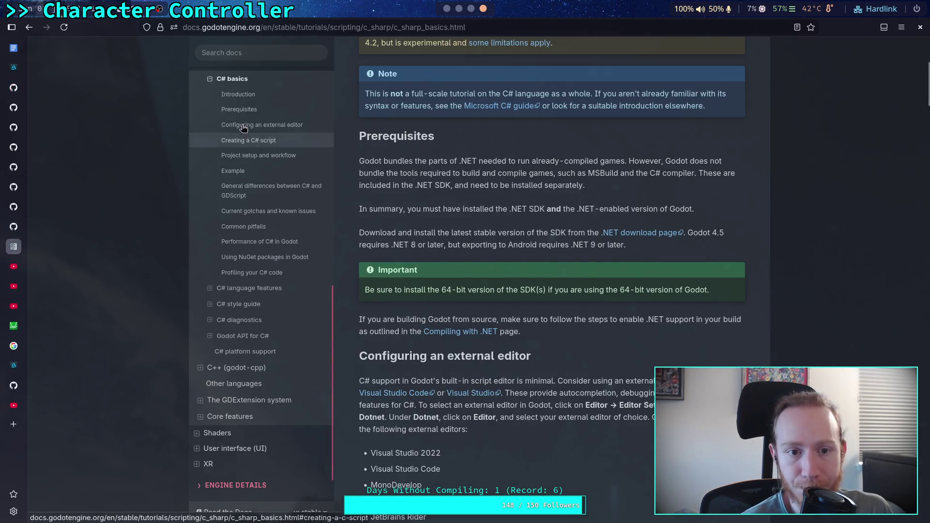
{"action": "left_click", "coordinate": [258, 55]}
{"action": "type", "text": "NOTIFICATION_"}
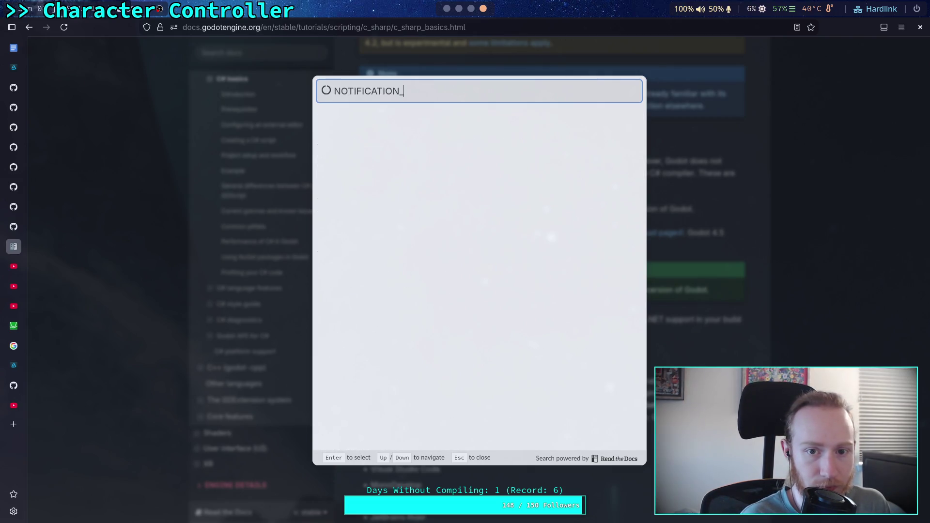
{"action": "type", "text": "TRANSF"}
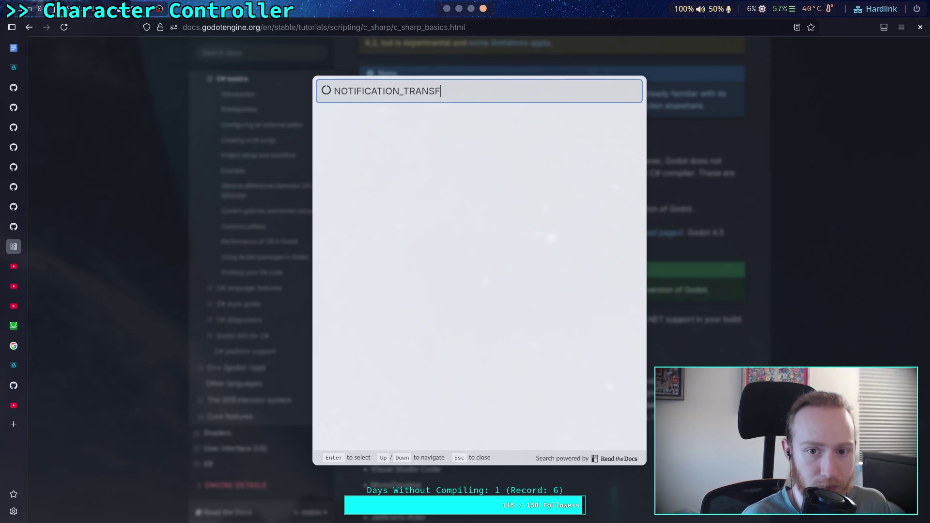
{"action": "type", "text": "ORM_CHANGED"}
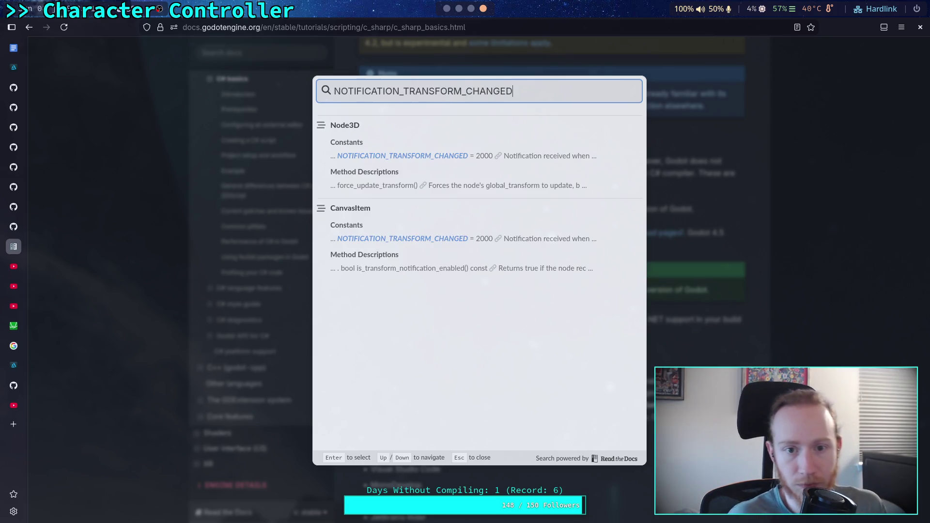
{"action": "left_click", "coordinate": [418, 156]}
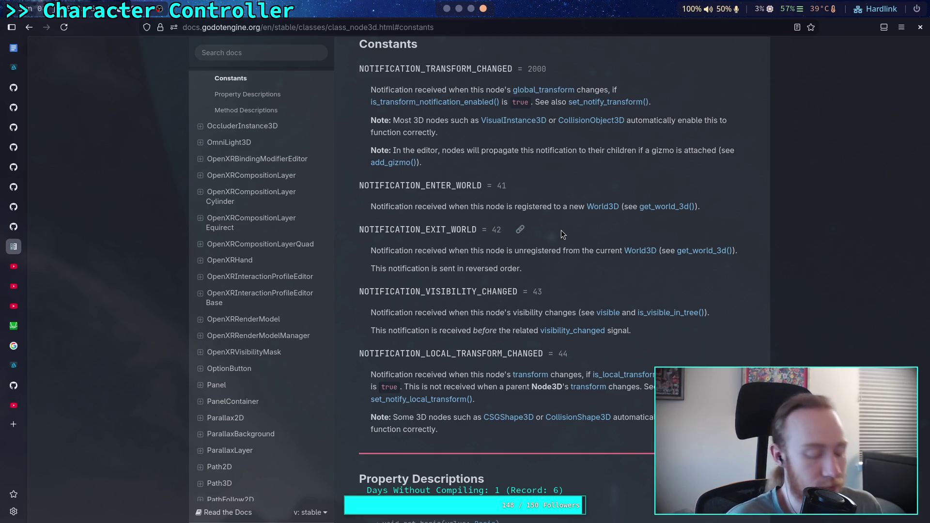
{"action": "key", "text": "alt+Tab"}
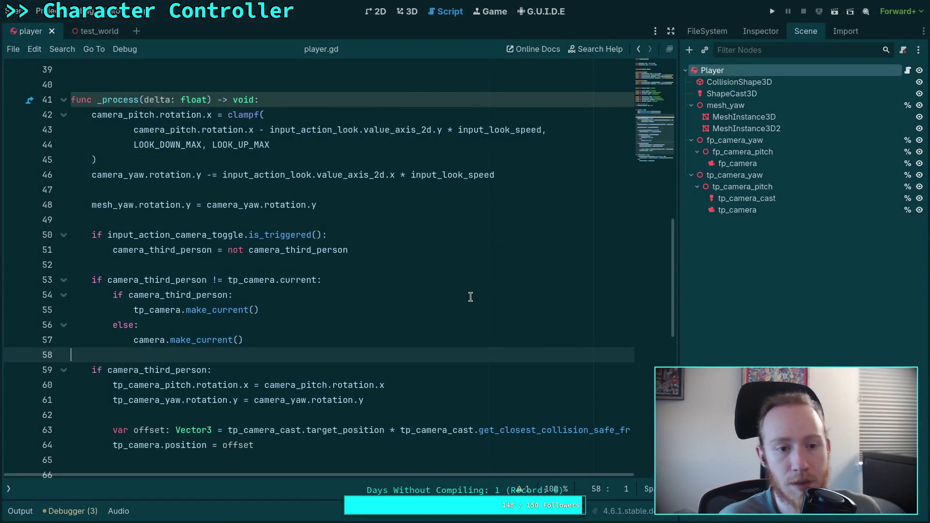
Copy the second Camera3D physics-interpolation warning from the Debugger errors and switch to the browser.
{"action": "left_click", "coordinate": [296, 339]}
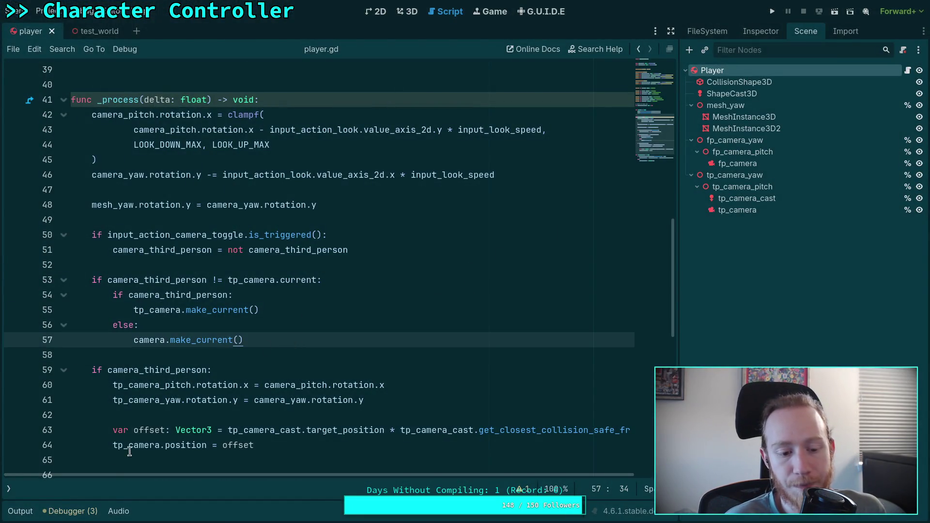
{"action": "left_click", "coordinate": [70, 511]}
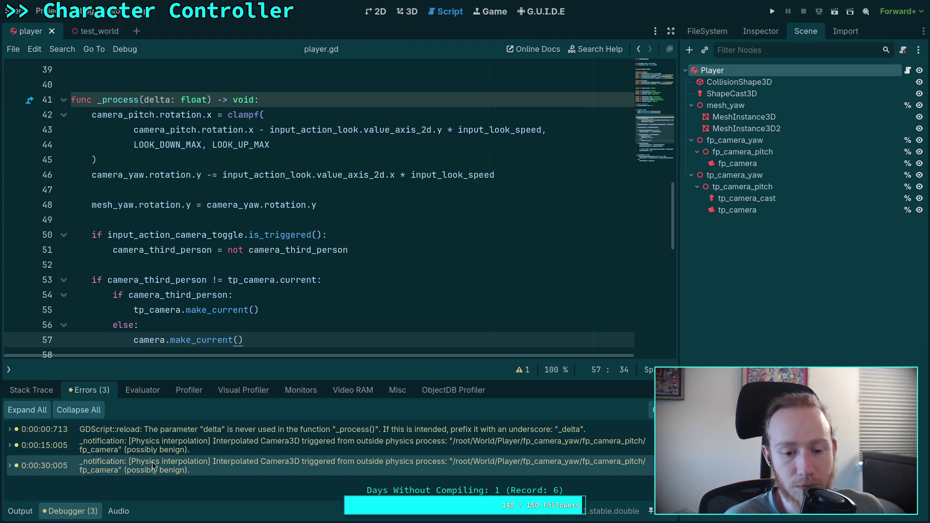
{"action": "right_click", "coordinate": [180, 441]}
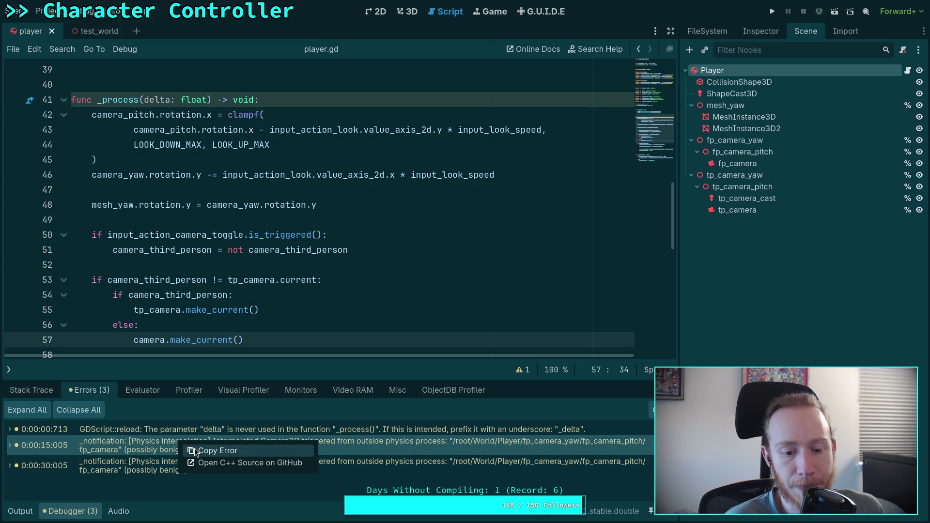
{"action": "left_click", "coordinate": [195, 451]}
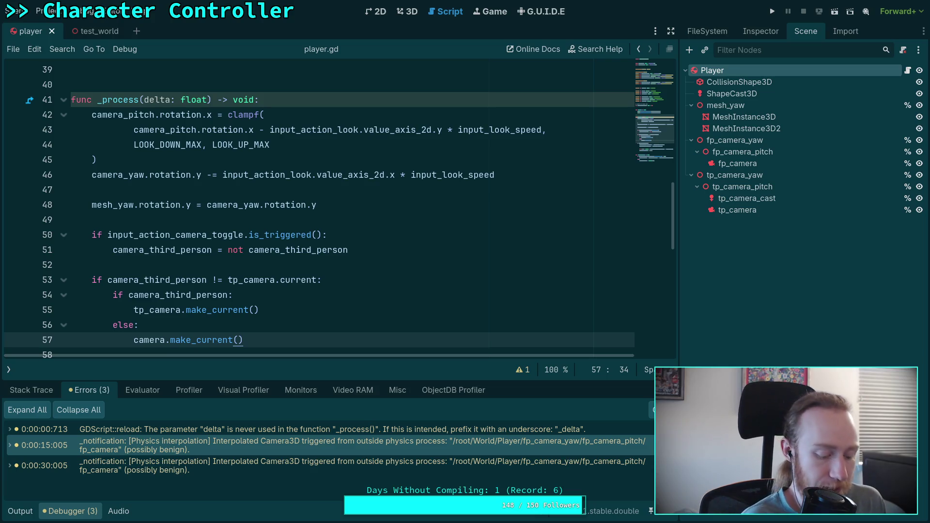
{"action": "key", "text": "super+4"}
Google the pasted warning trimmed after 'physics process' and open the 'Camera3D Interpolation (Jitter fix)' forum topic.
{"action": "key", "text": "ctrl+t"}
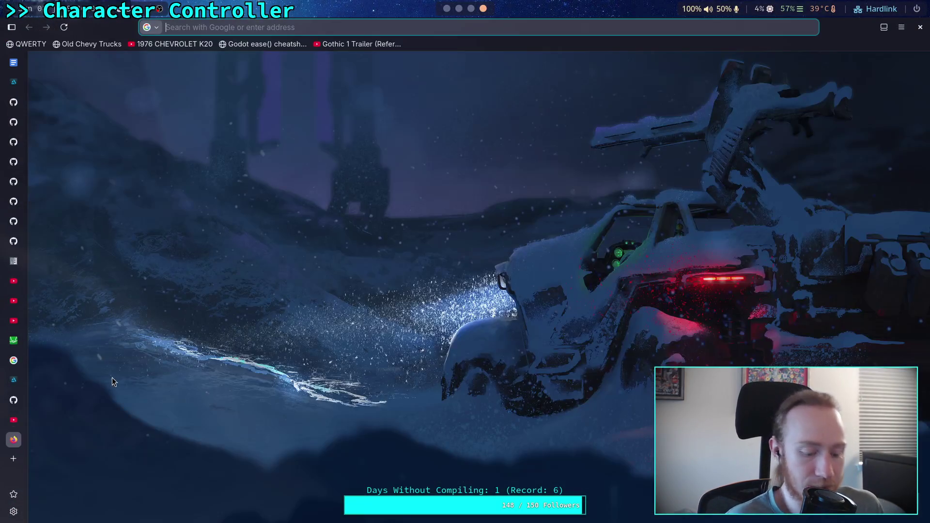
{"action": "key", "text": "ctrl+v"}
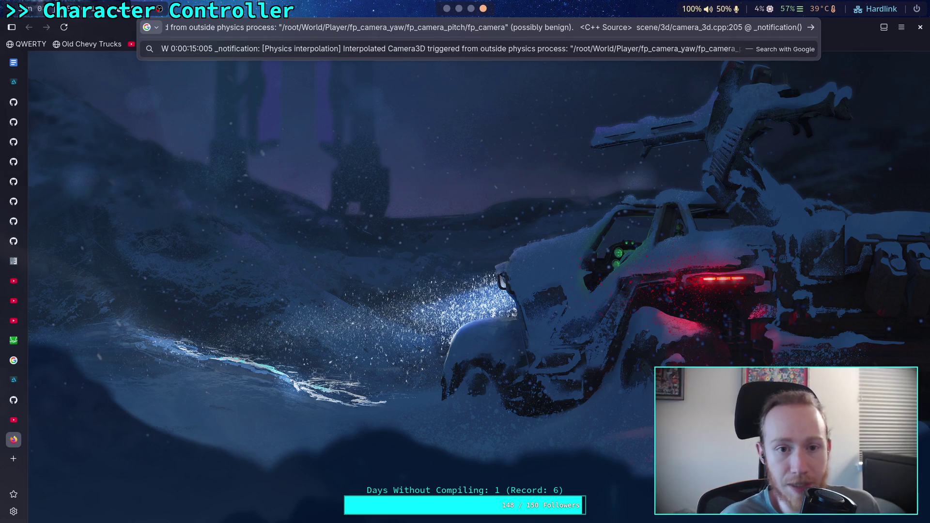
{"action": "mouse_move", "coordinate": [274, 28]}
{"action": "left_mouse_down"}
{"action": "mouse_move", "coordinate": [479, 38]}
{"action": "mouse_move", "coordinate": [769, 18]}
{"action": "mouse_move", "coordinate": [890, 21]}
{"action": "left_mouse_up"}
{"action": "key", "text": "BackSpace"}
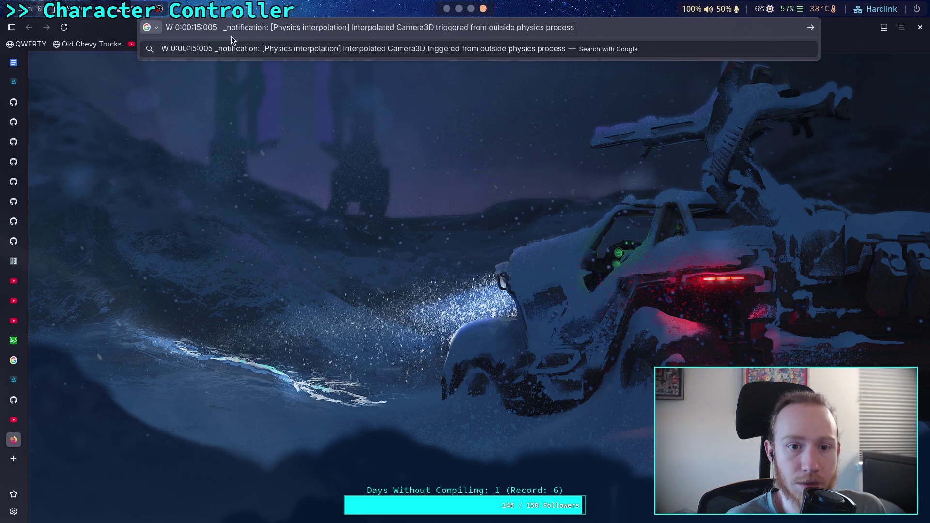
{"action": "key", "text": "Return"}
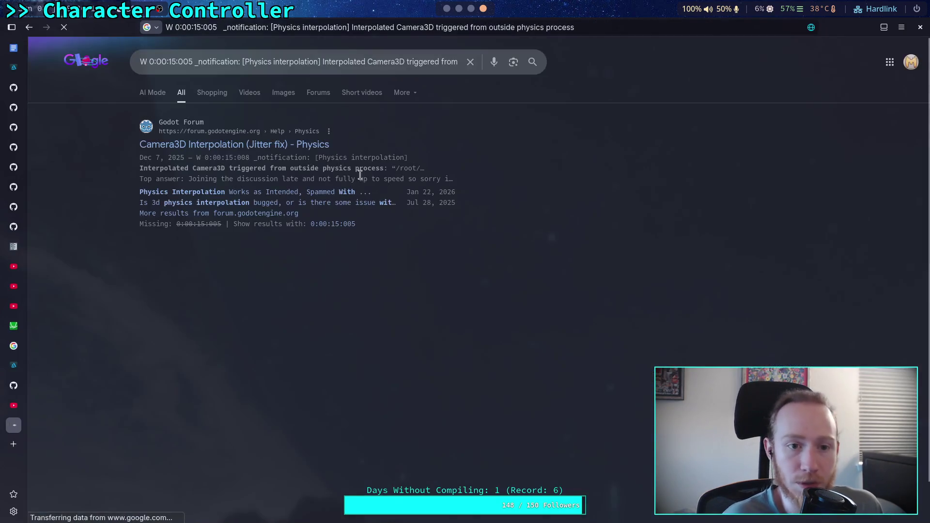
{"action": "left_click", "coordinate": [181, 147]}
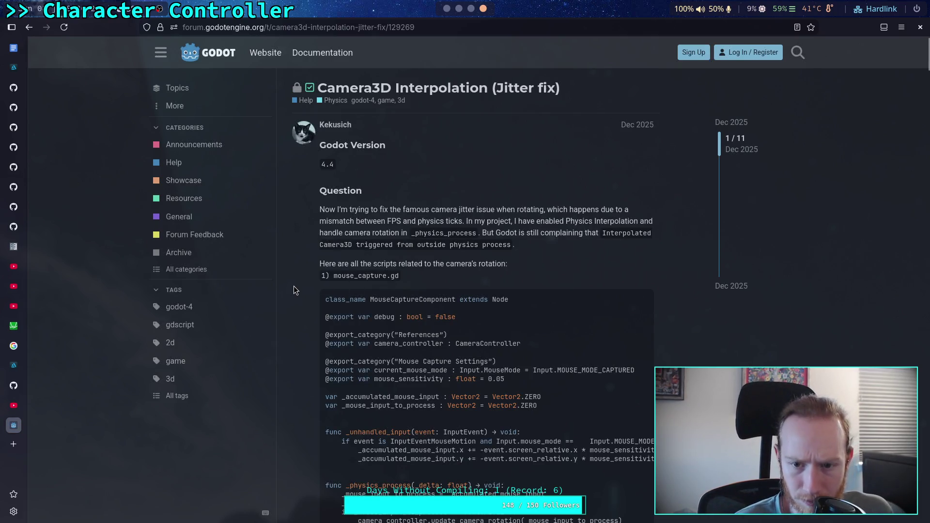
Scroll to the camera_controller.gd code and select its transform.basis line.
{"action": "scroll", "coordinate": [291, 280], "scroll_direction": "down", "scroll_amount": 2}
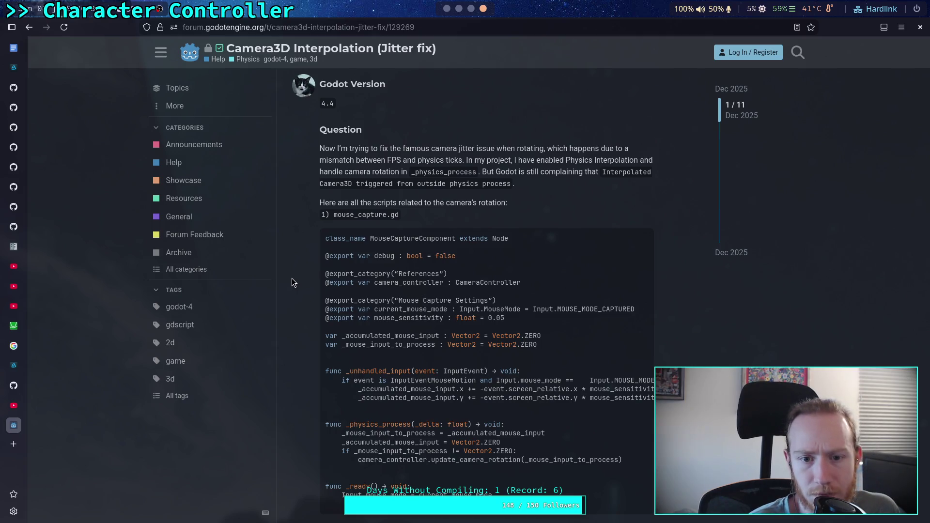
{"action": "scroll", "coordinate": [292, 282], "scroll_direction": "down", "scroll_amount": 4}
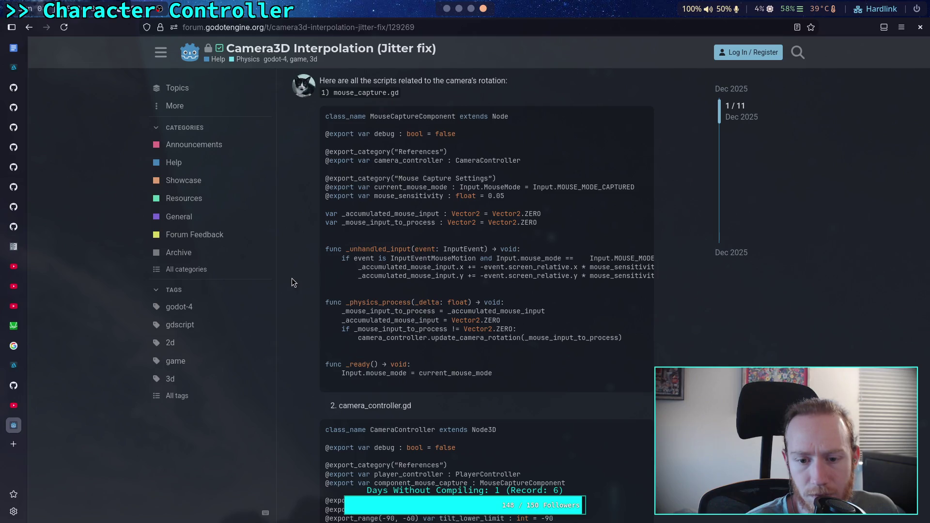
{"action": "scroll", "coordinate": [292, 282], "scroll_direction": "down", "scroll_amount": 8}
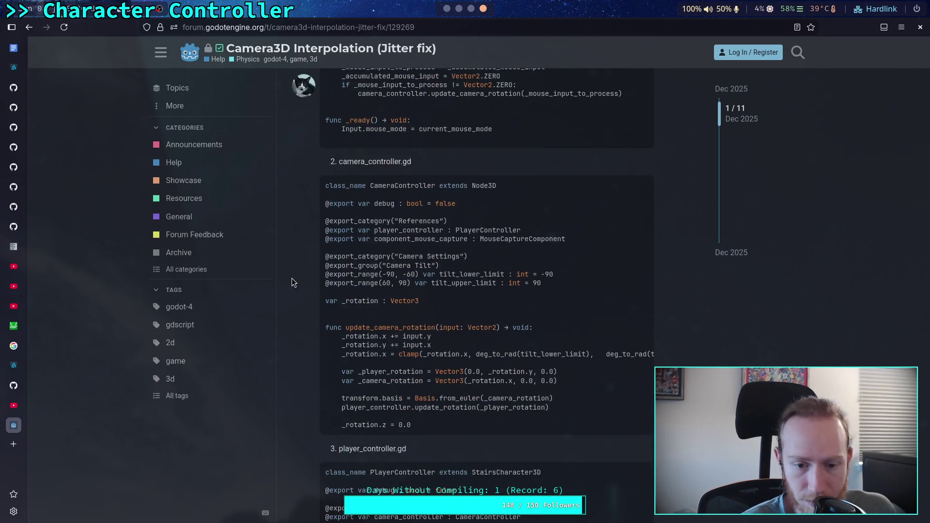
{"action": "scroll", "coordinate": [292, 278], "scroll_direction": "down", "scroll_amount": 2}
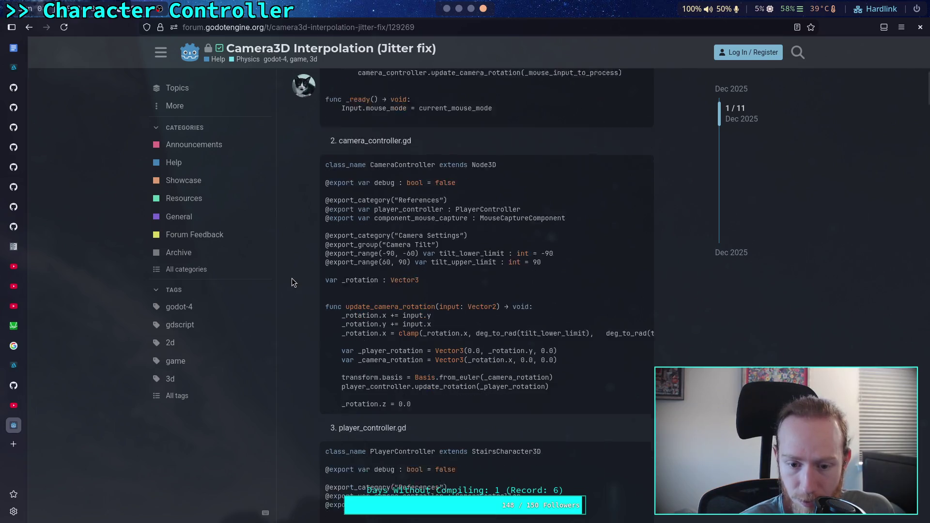
{"action": "left_click_drag", "start_coordinate": [343, 334], "coordinate": [499, 337]}
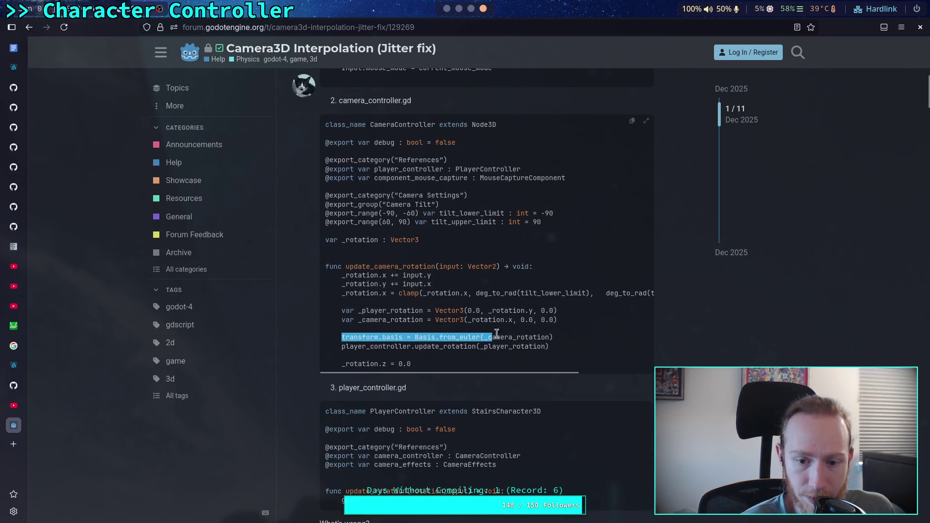
{"action": "left_click_drag", "start_coordinate": [342, 336], "coordinate": [552, 339]}
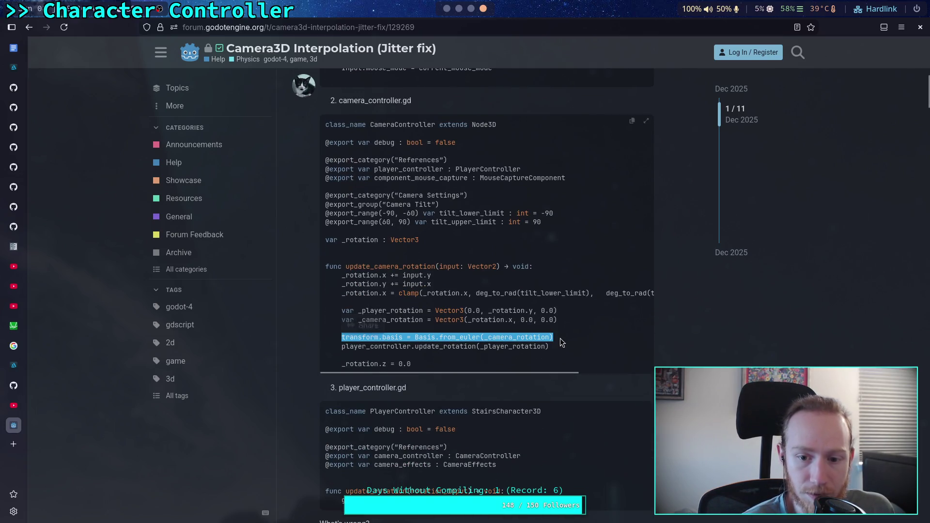
{"action": "left_click", "coordinate": [429, 349]}
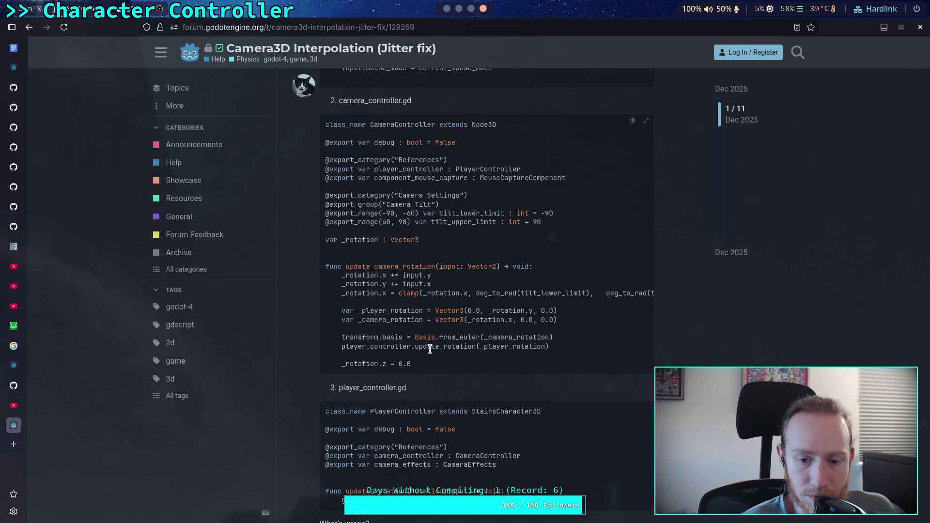
{"action": "left_click_drag", "start_coordinate": [345, 336], "coordinate": [553, 339]}
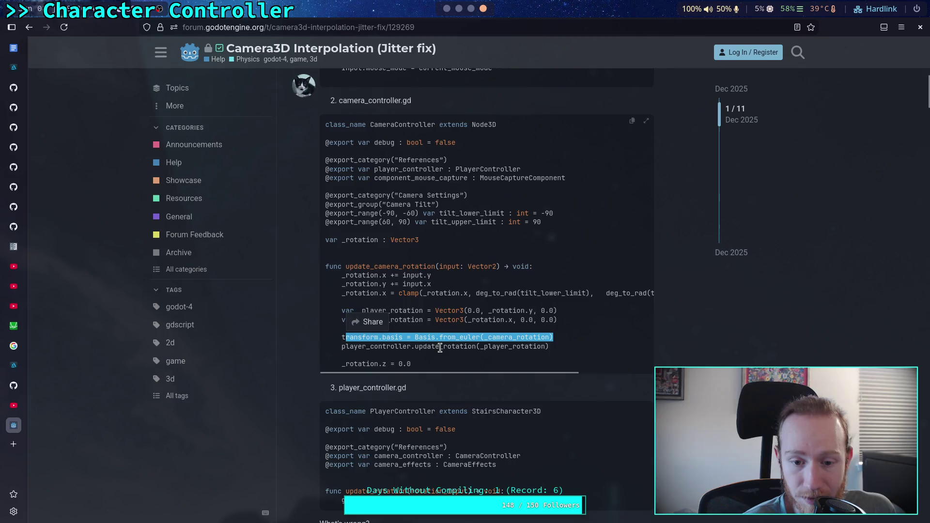
Read on to post 4, wide-context's reply manually interpolating a top-level actor node.
{"action": "scroll", "coordinate": [292, 318], "scroll_direction": "down", "scroll_amount": 4}
{"action": "scroll", "coordinate": [304, 306], "scroll_direction": "down", "scroll_amount": 10}
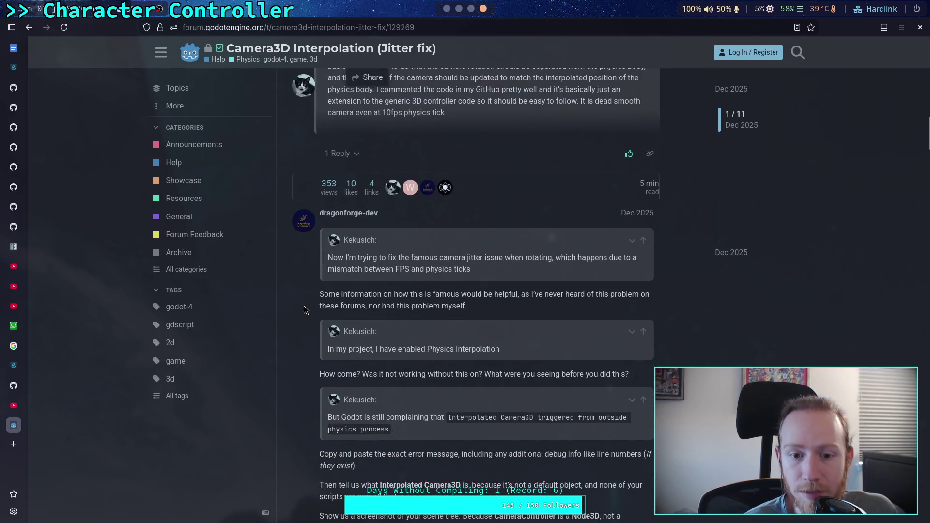
{"action": "scroll", "coordinate": [301, 304], "scroll_direction": "down", "scroll_amount": 2}
{"action": "scroll", "coordinate": [301, 304], "scroll_direction": "down", "scroll_amount": 2}
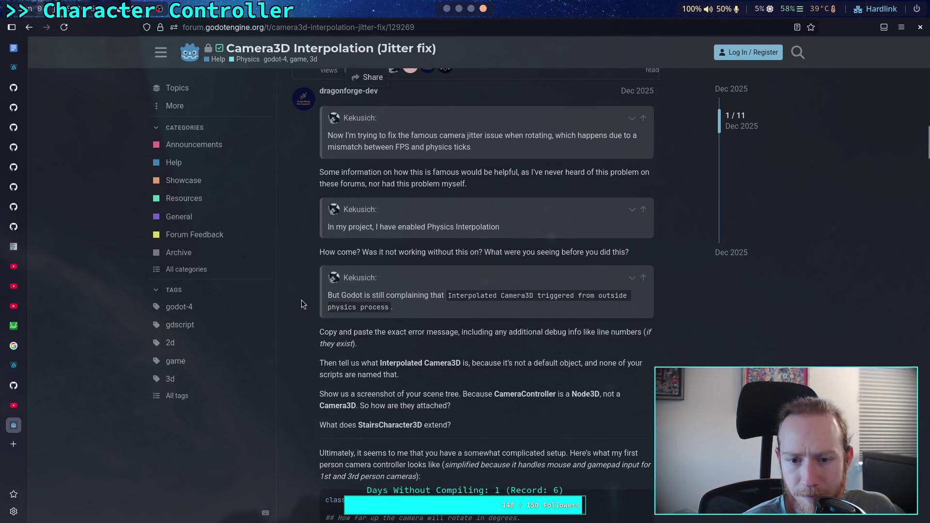
{"action": "scroll", "coordinate": [302, 303], "scroll_direction": "down", "scroll_amount": 2}
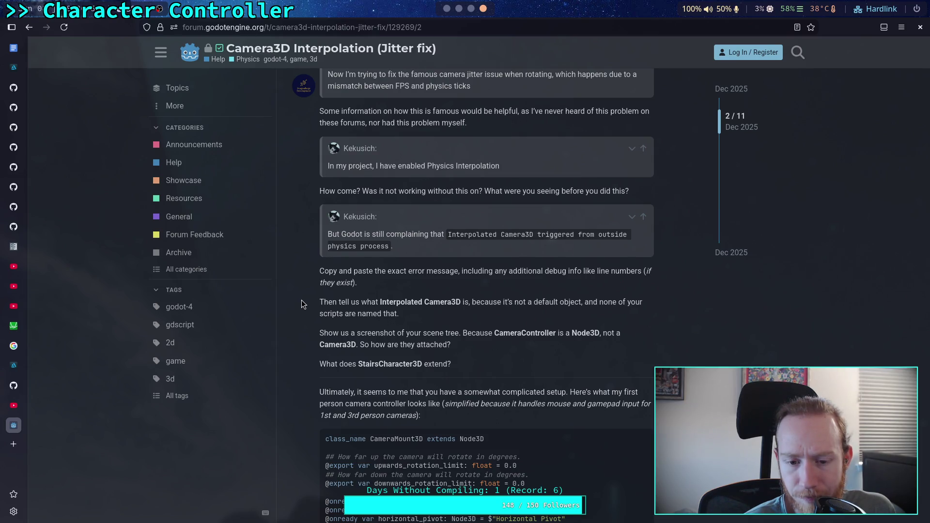
{"action": "scroll", "coordinate": [301, 304], "scroll_direction": "down", "scroll_amount": 2}
{"action": "scroll", "coordinate": [301, 304], "scroll_direction": "down", "scroll_amount": 4}
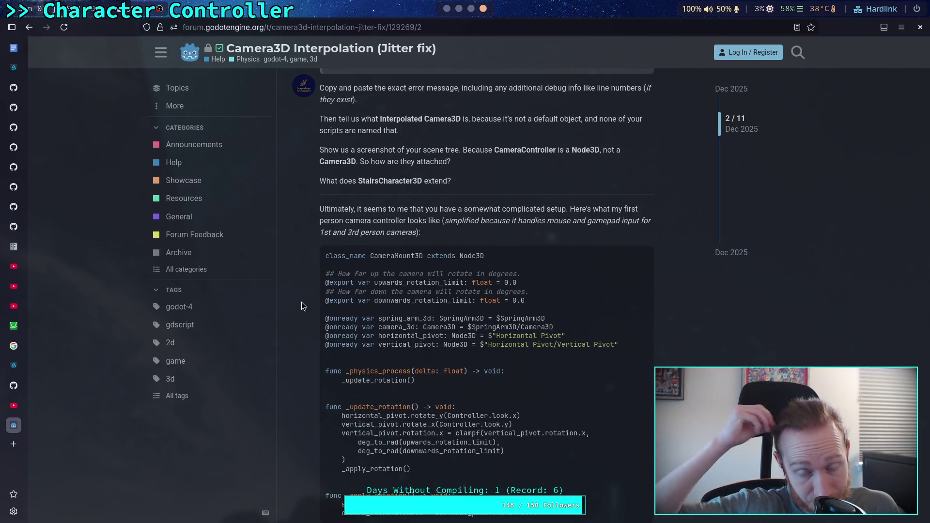
{"action": "scroll", "coordinate": [301, 306], "scroll_direction": "down", "scroll_amount": 10}
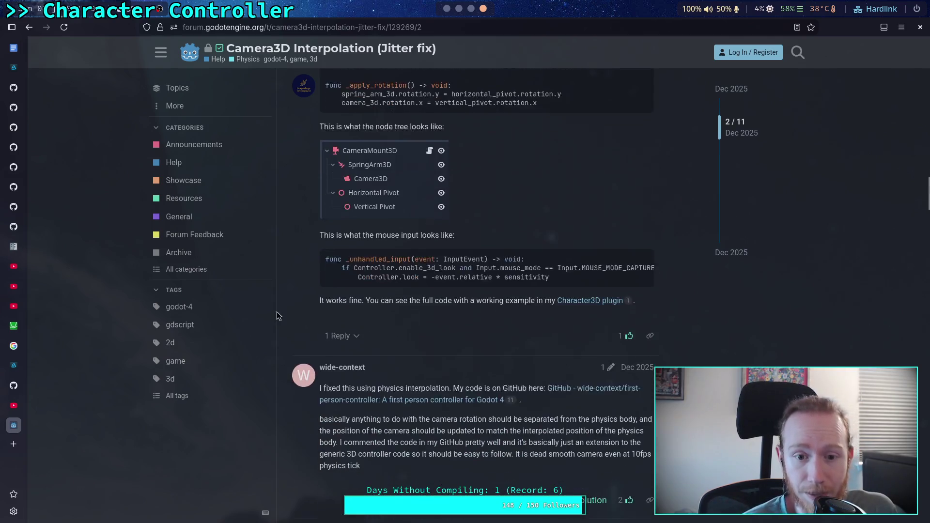
{"action": "scroll", "coordinate": [277, 312], "scroll_direction": "down", "scroll_amount": 3}
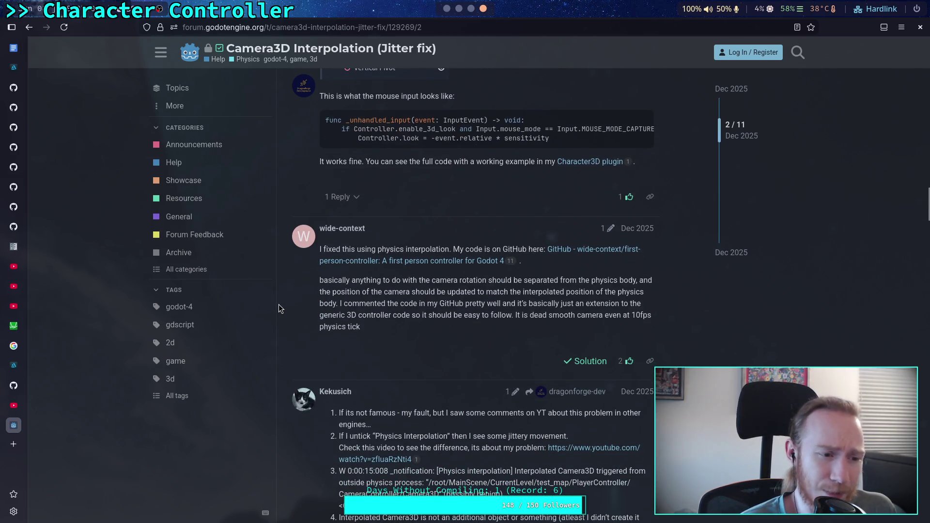
{"action": "scroll", "coordinate": [297, 307], "scroll_direction": "up", "scroll_amount": 20}
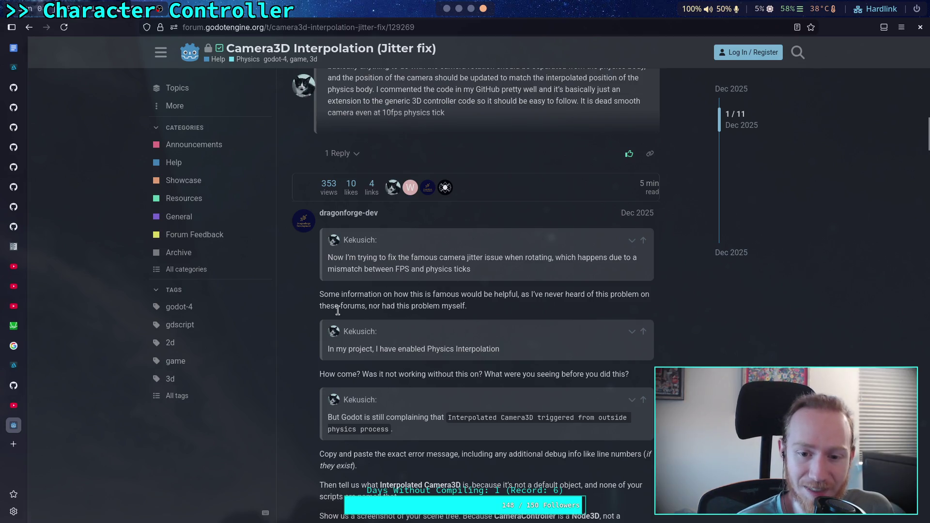
{"action": "scroll", "coordinate": [319, 301], "scroll_direction": "down", "scroll_amount": 15}
{"action": "scroll", "coordinate": [317, 295], "scroll_direction": "down", "scroll_amount": 6}
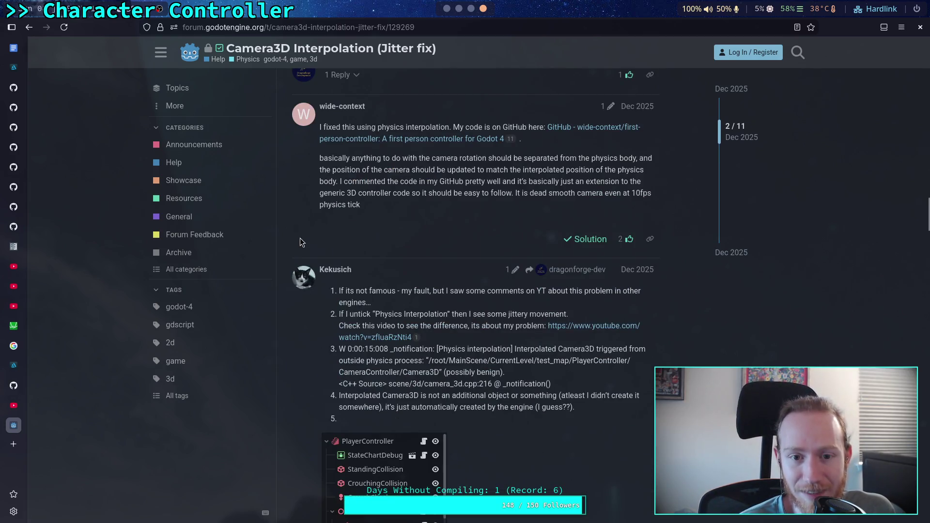
{"action": "scroll", "coordinate": [303, 246], "scroll_direction": "up", "scroll_amount": 2}
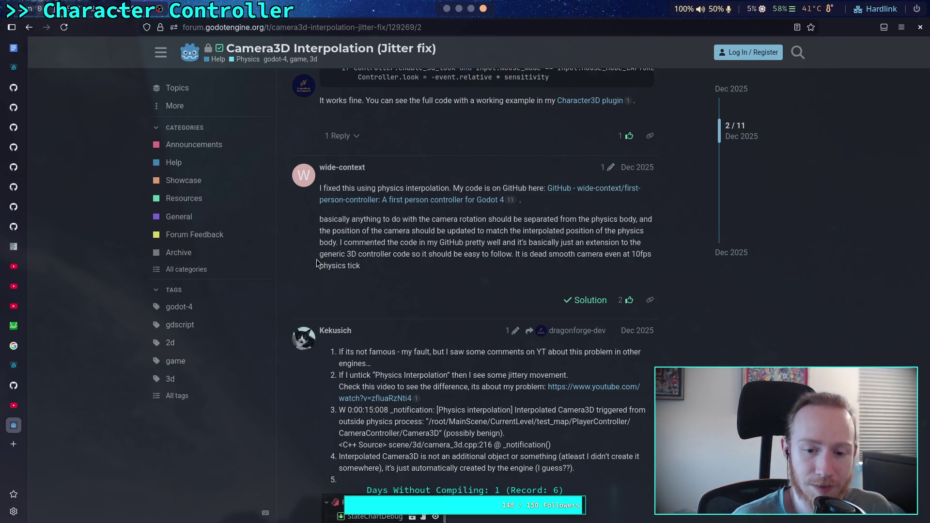
{"action": "scroll", "coordinate": [316, 260], "scroll_direction": "up", "scroll_amount": 1}
{"action": "scroll", "coordinate": [318, 263], "scroll_direction": "down", "scroll_amount": 3}
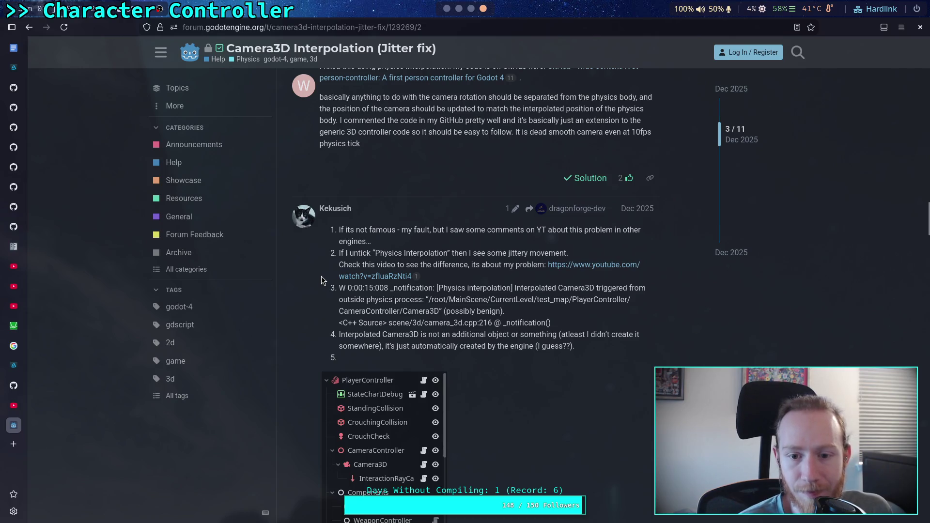
{"action": "scroll", "coordinate": [321, 280], "scroll_direction": "down", "scroll_amount": 1}
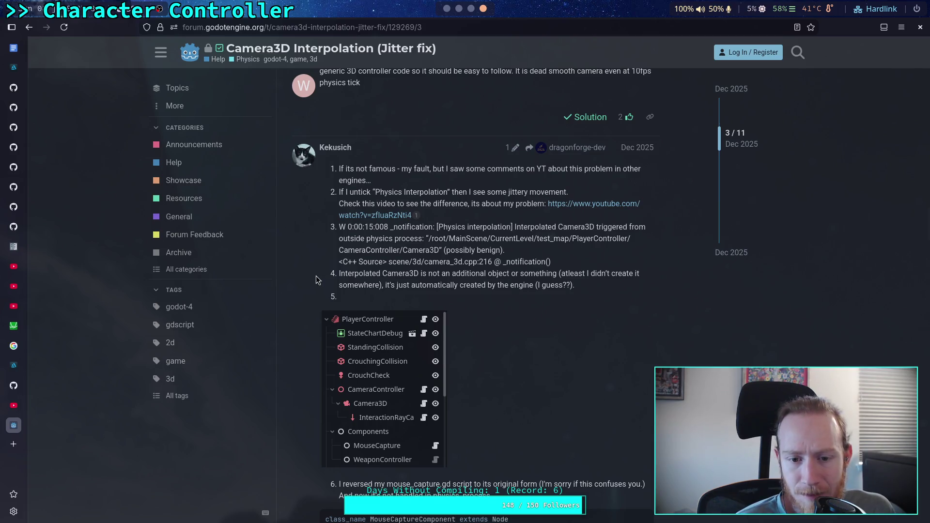
{"action": "scroll", "coordinate": [315, 280], "scroll_direction": "down", "scroll_amount": 5}
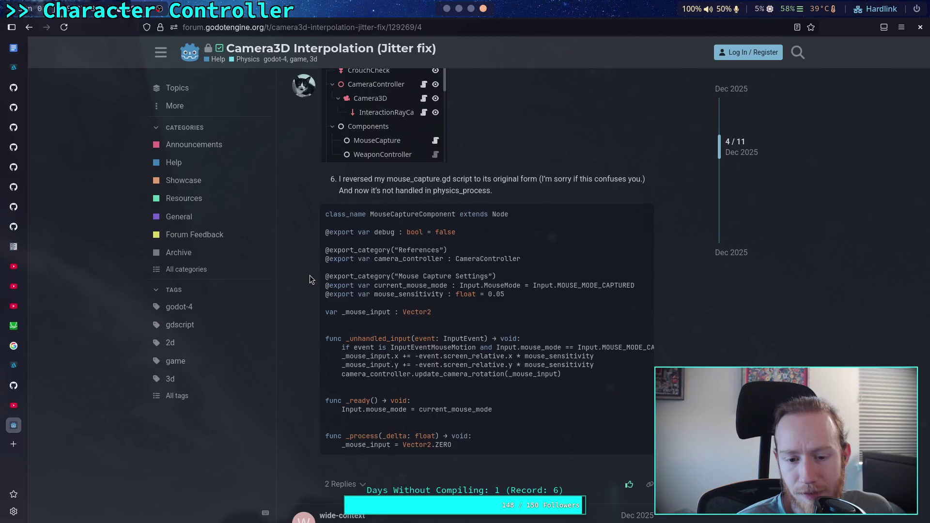
{"action": "scroll", "coordinate": [309, 280], "scroll_direction": "down", "scroll_amount": 6}
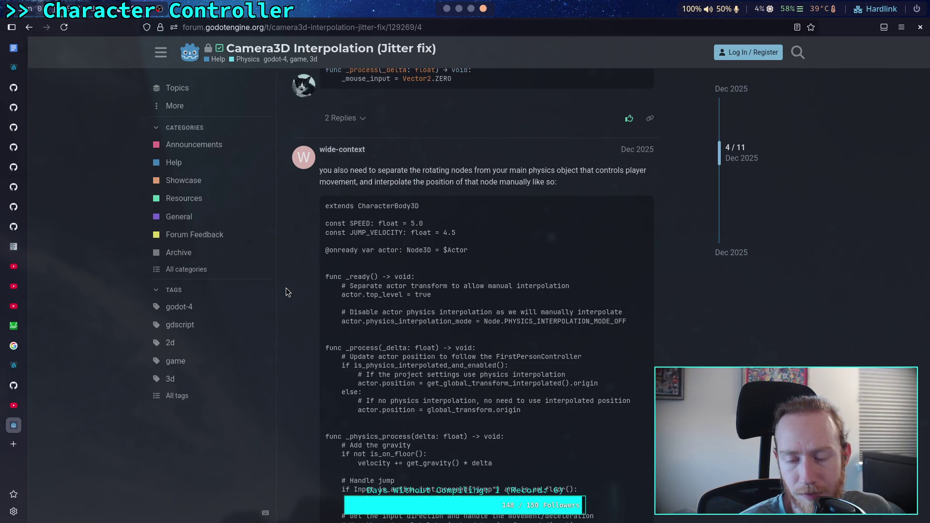
Glance at camera_3d.cpp in Neovim, then return to player.gd's third-person camera offset code in Godot.
{"action": "left_click", "coordinate": [459, 8]}
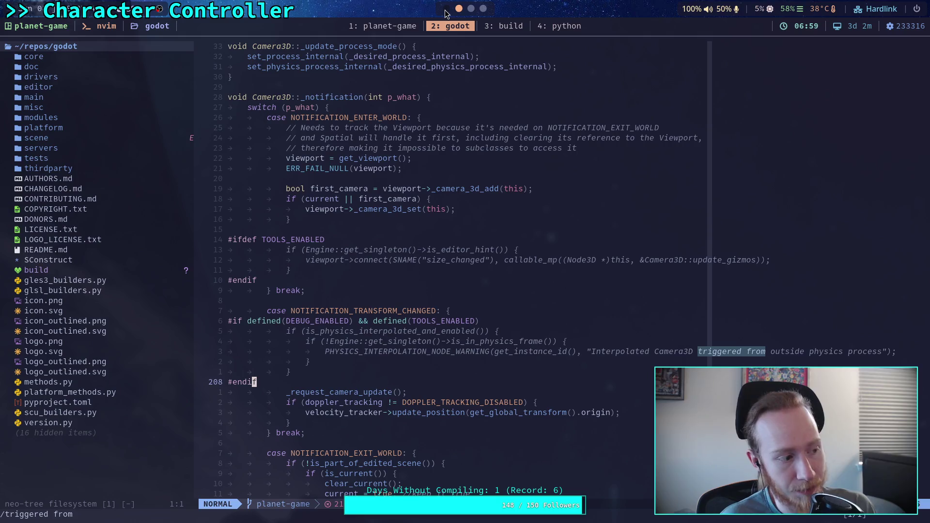
{"action": "left_click", "coordinate": [445, 11]}
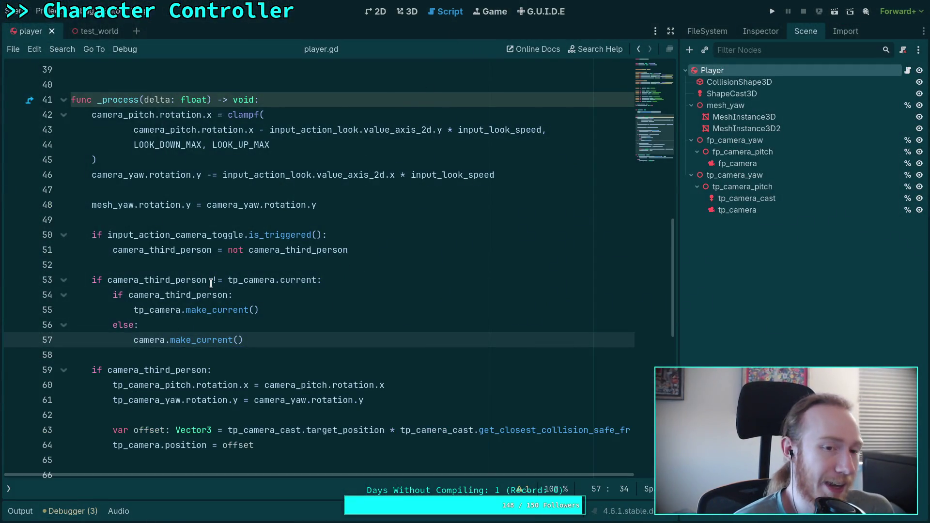
Add a _physics_process function stub below the camera code in player.gd using autocomplete.
{"action": "scroll", "coordinate": [202, 276], "scroll_direction": "down", "scroll_amount": 3}
{"action": "scroll", "coordinate": [207, 262], "scroll_direction": "up", "scroll_amount": 5}
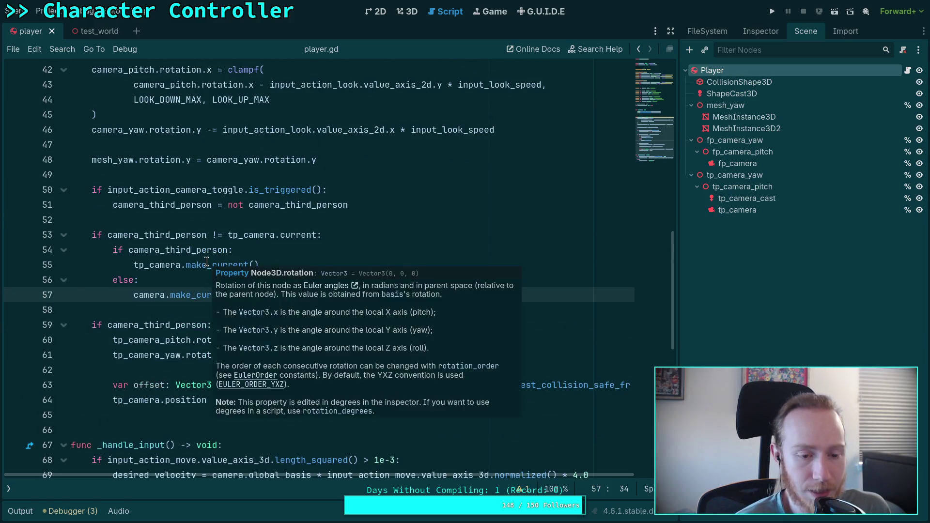
{"action": "scroll", "coordinate": [194, 252], "scroll_direction": "down", "scroll_amount": 4}
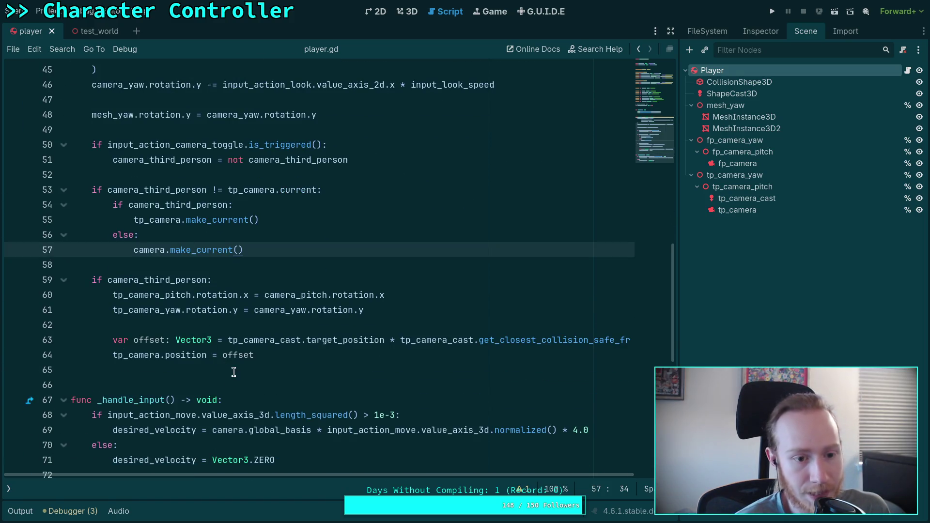
{"action": "left_click", "coordinate": [234, 371]}
{"action": "scroll", "coordinate": [344, 341], "scroll_direction": "up", "scroll_amount": 3}
{"action": "scroll", "coordinate": [345, 335], "scroll_direction": "down", "scroll_amount": 3}
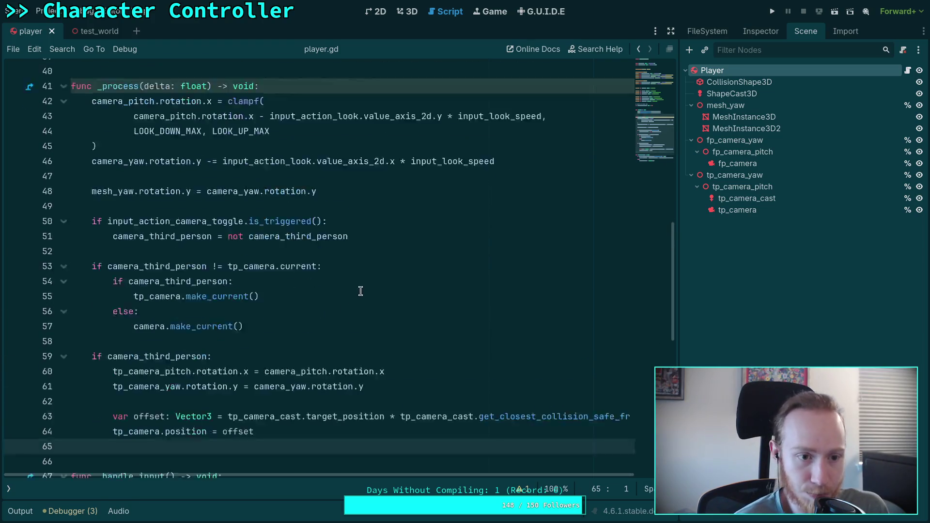
{"action": "key", "text": "Return"}
{"action": "type", "text": "func _ph"}
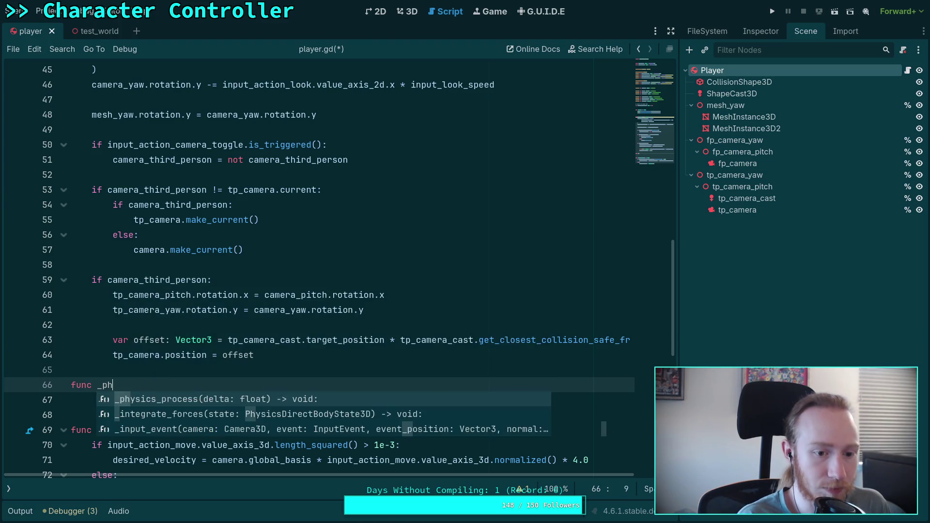
{"action": "key", "text": "Return"}
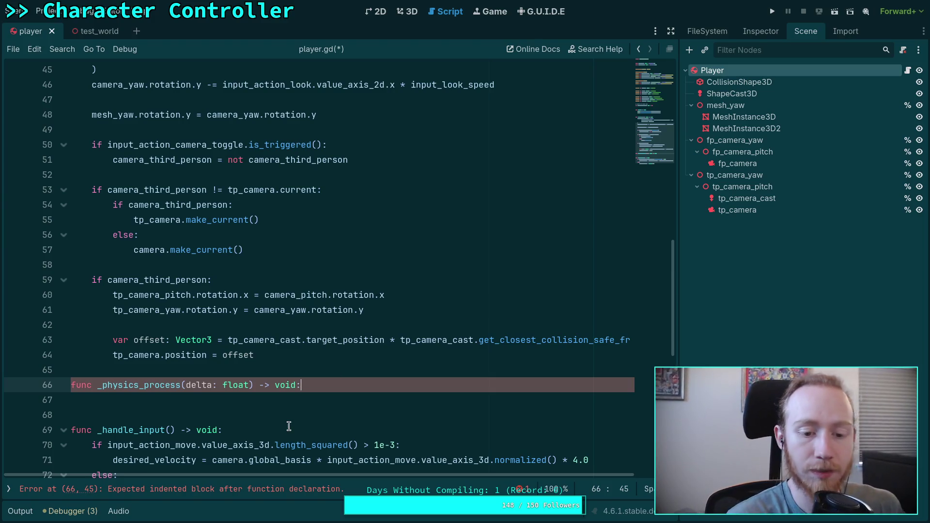
Delete the unfinished _physics_process stub, leaving player.gd as before.
{"action": "left_click", "coordinate": [327, 401]}
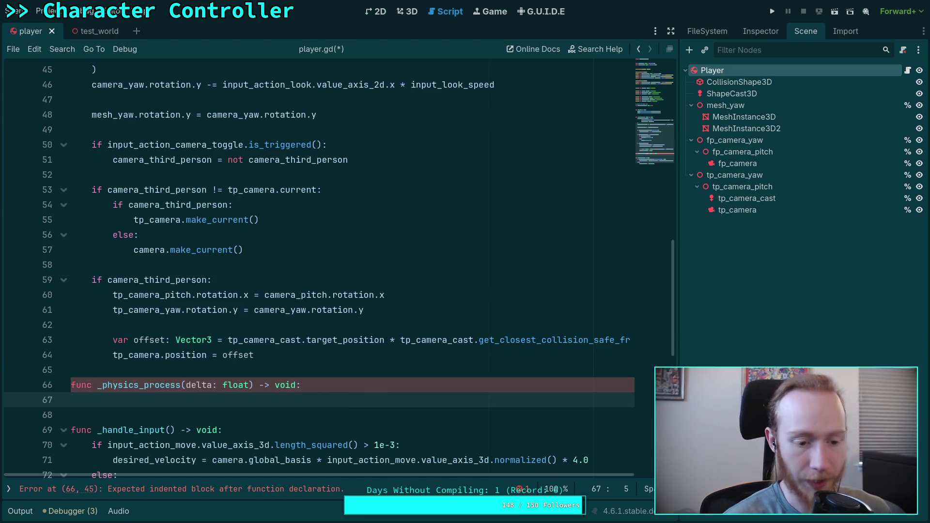
{"action": "scroll", "coordinate": [383, 387], "scroll_direction": "down", "scroll_amount": 2}
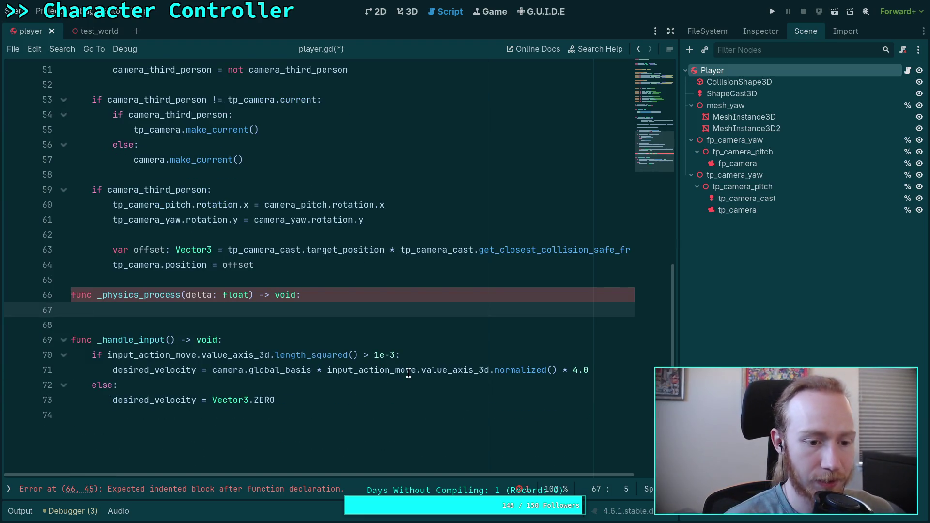
{"action": "scroll", "coordinate": [409, 373], "scroll_direction": "up", "scroll_amount": 1}
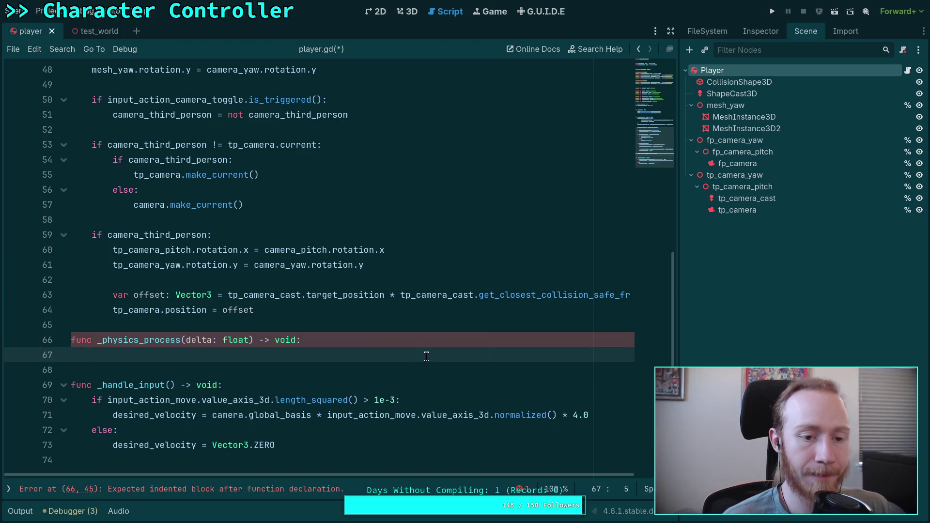
{"action": "scroll", "coordinate": [412, 351], "scroll_direction": "up", "scroll_amount": 1}
{"action": "scroll", "coordinate": [377, 345], "scroll_direction": "down", "scroll_amount": 1}
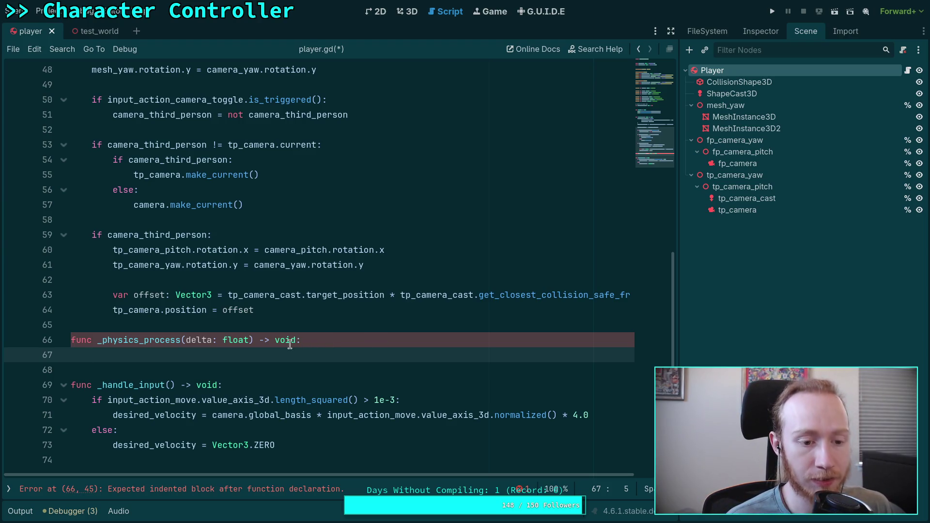
{"action": "left_click", "coordinate": [295, 369]}
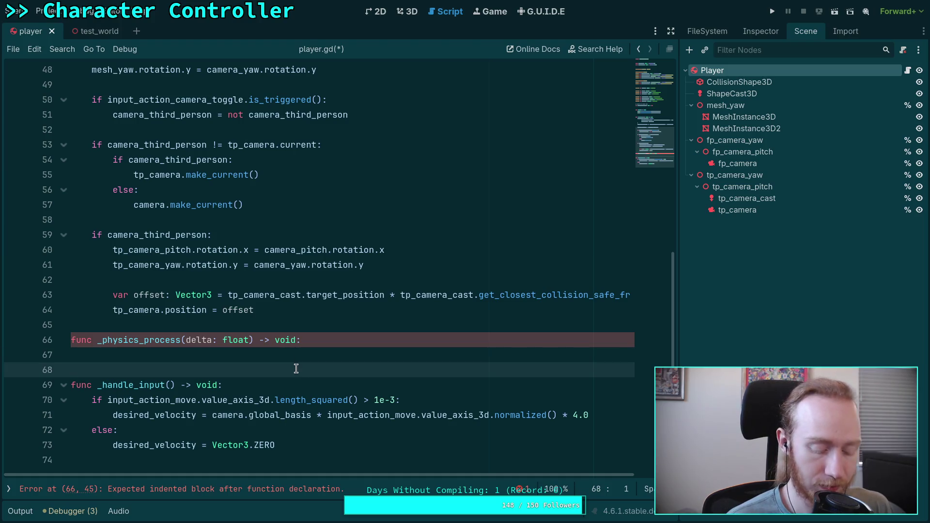
{"action": "key", "text": "Return"}
{"action": "key", "text": "Up"}
{"action": "key", "text": "BackSpace"}
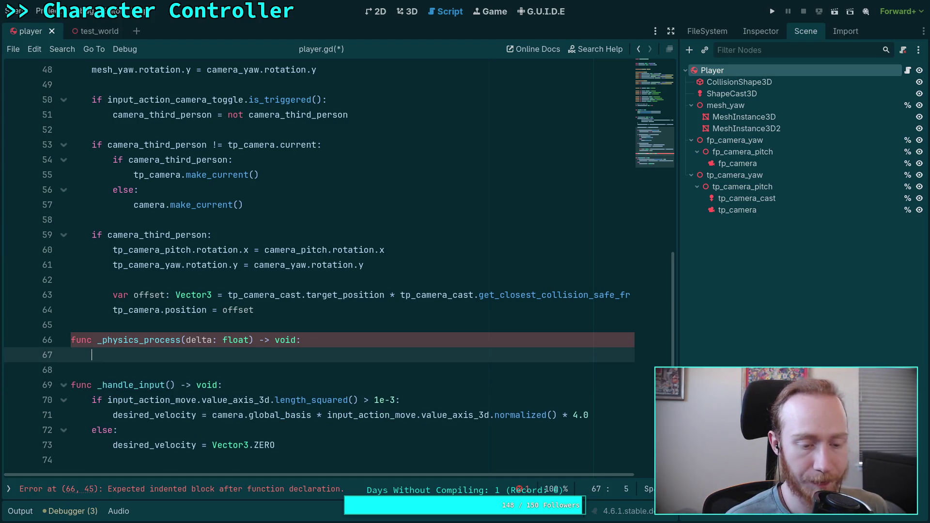
{"action": "scroll", "coordinate": [292, 351], "scroll_direction": "up", "scroll_amount": 5}
{"action": "scroll", "coordinate": [292, 351], "scroll_direction": "down", "scroll_amount": 5}
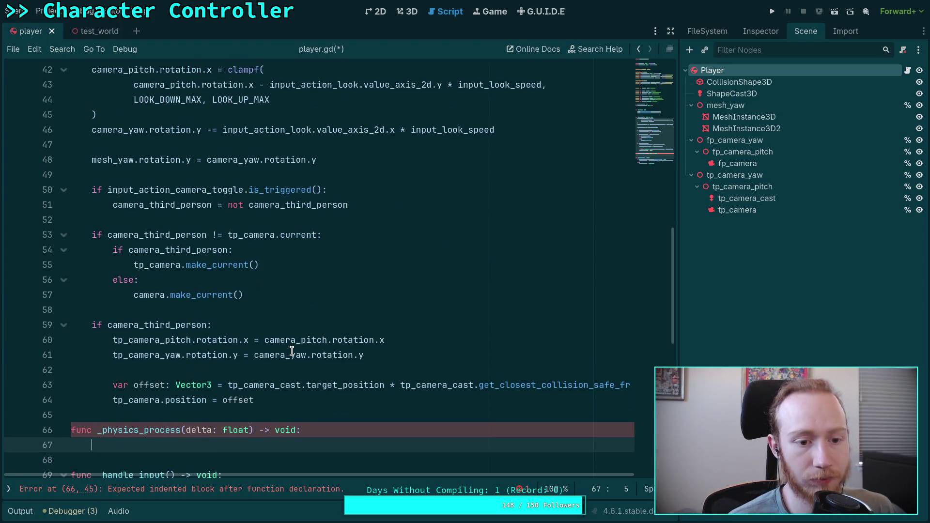
{"action": "scroll", "coordinate": [313, 365], "scroll_direction": "up", "scroll_amount": 1}
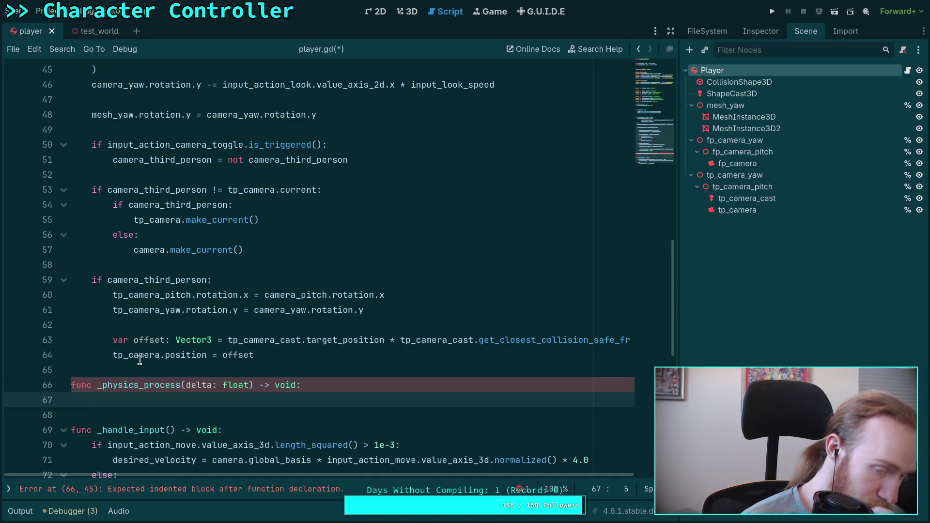
{"action": "mouse_move", "coordinate": [139, 359]}
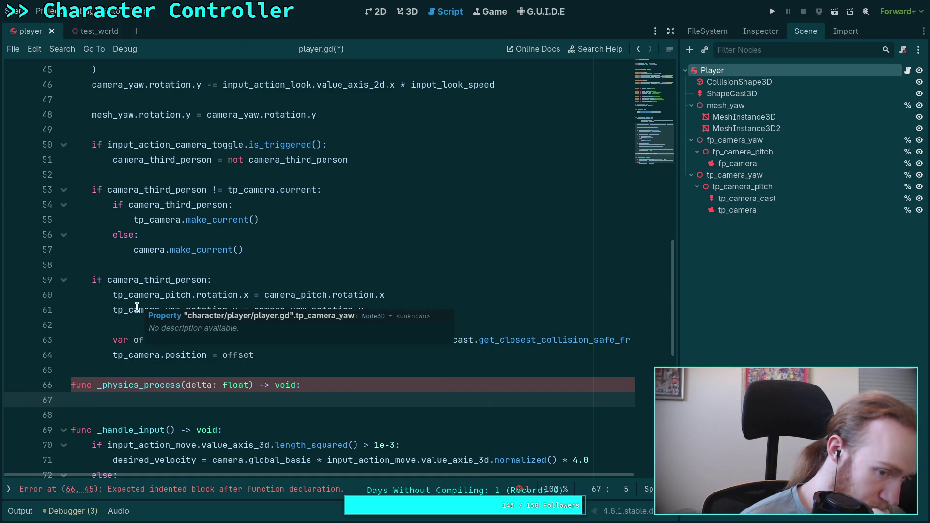
{"action": "left_click_drag", "start_coordinate": [104, 399], "coordinate": [73, 381]}
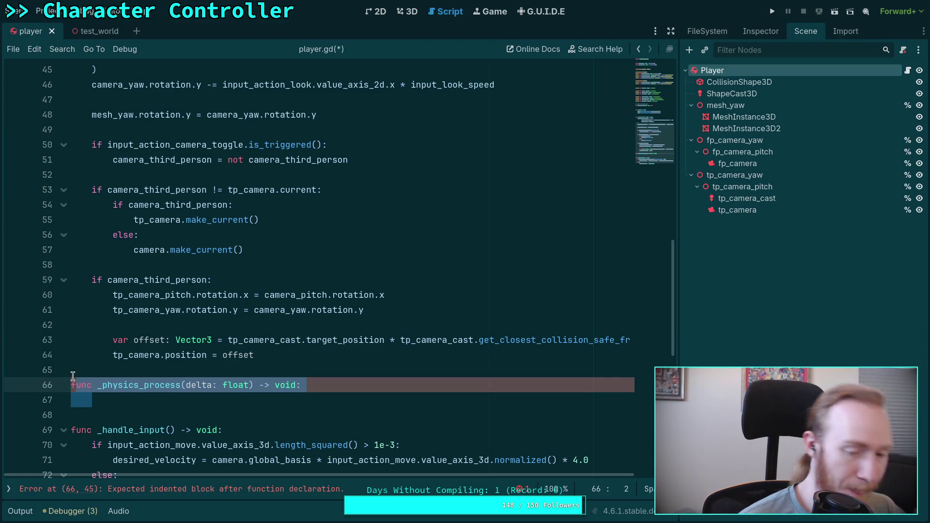
{"action": "key", "text": "BackSpace"}
{"action": "key", "text": "BackSpace"}
{"action": "key", "text": "BackSpace"}
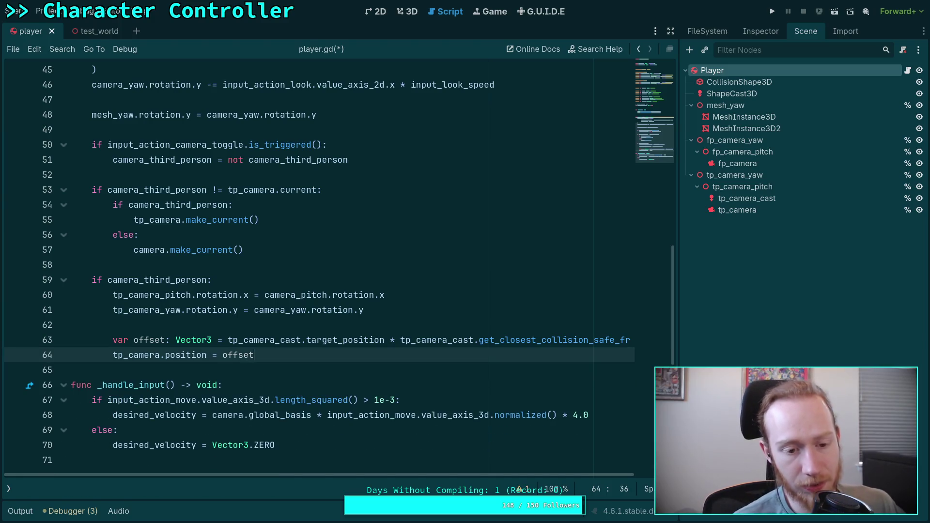
Switch to the browser and bring up the GitHub world.gd page.
{"action": "left_click", "coordinate": [215, 369]}
{"action": "scroll", "coordinate": [223, 360], "scroll_direction": "up", "scroll_amount": 1}
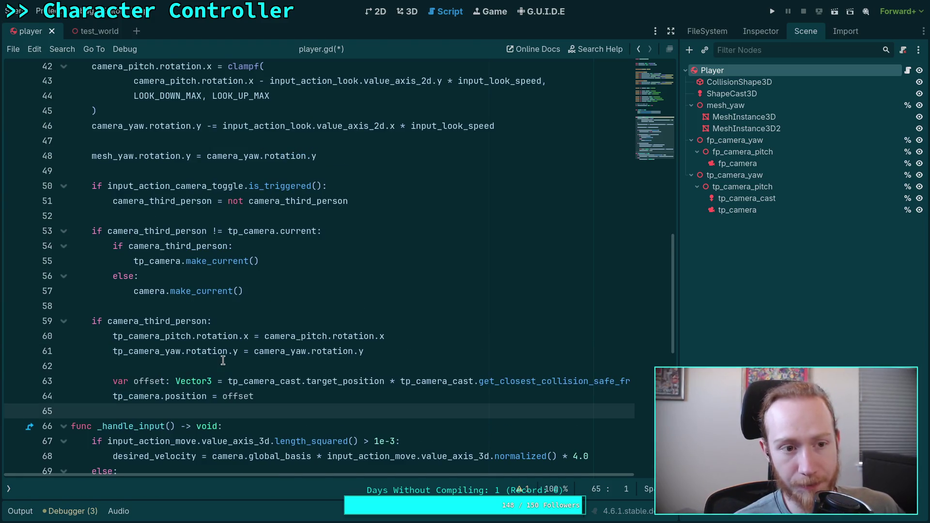
{"action": "key", "text": "alt+Tab"}
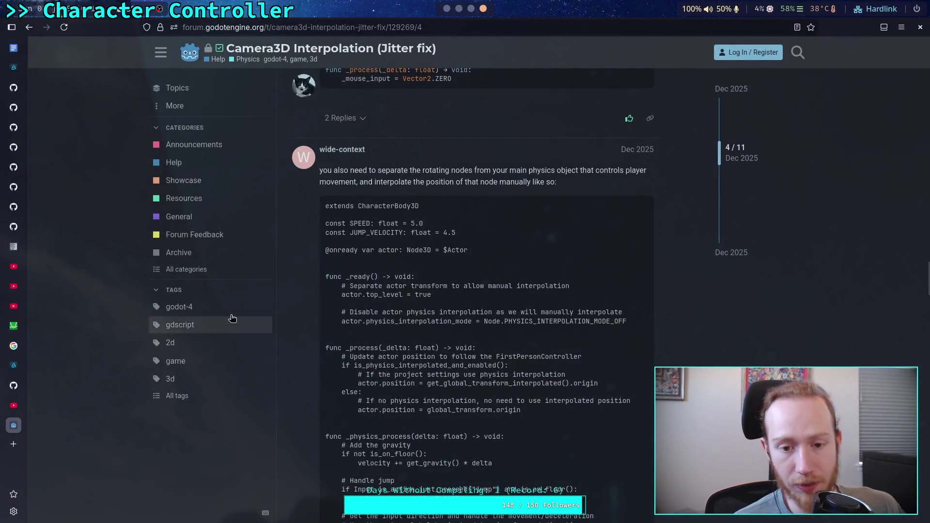
{"action": "scroll", "coordinate": [357, 307], "scroll_direction": "up", "scroll_amount": 4}
{"action": "scroll", "coordinate": [331, 309], "scroll_direction": "up", "scroll_amount": 4}
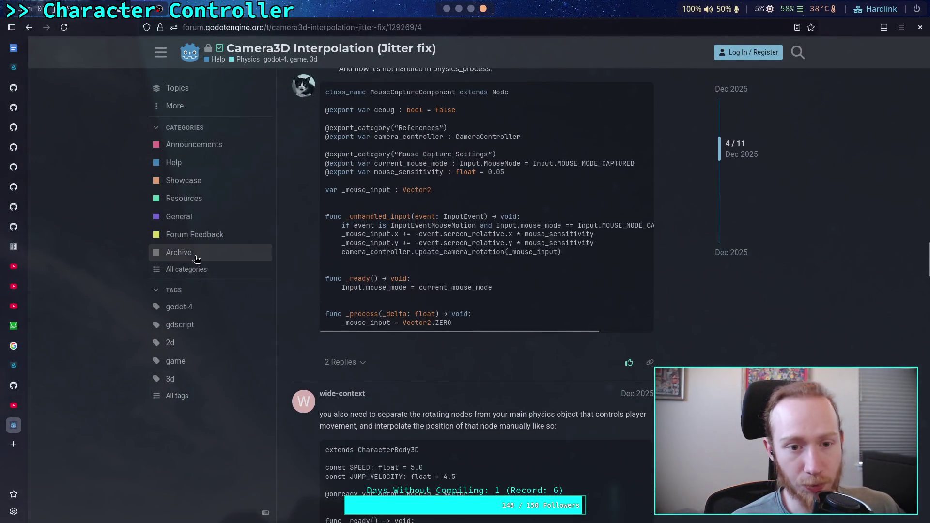
{"action": "left_click", "coordinate": [17, 91]}
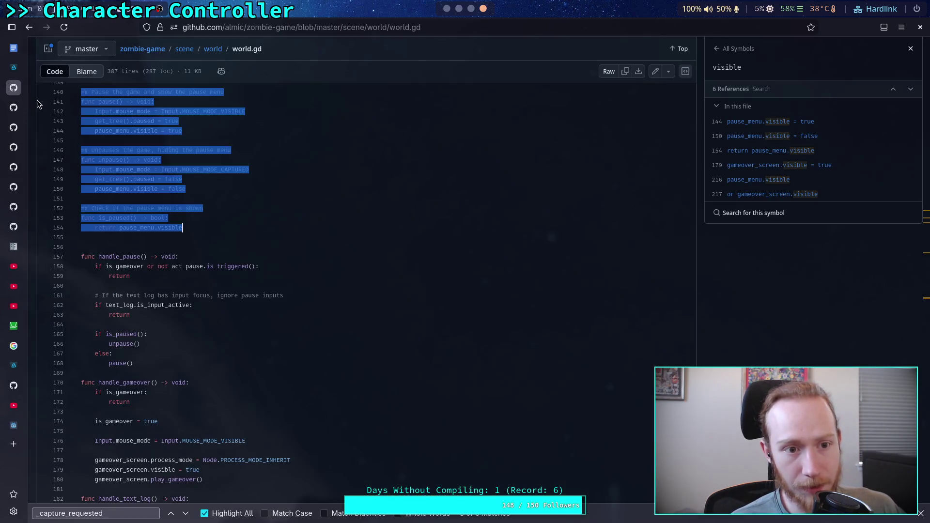
Open zombie-game's character/player/player.gd source file on GitHub.
{"action": "left_click", "coordinate": [143, 49]}
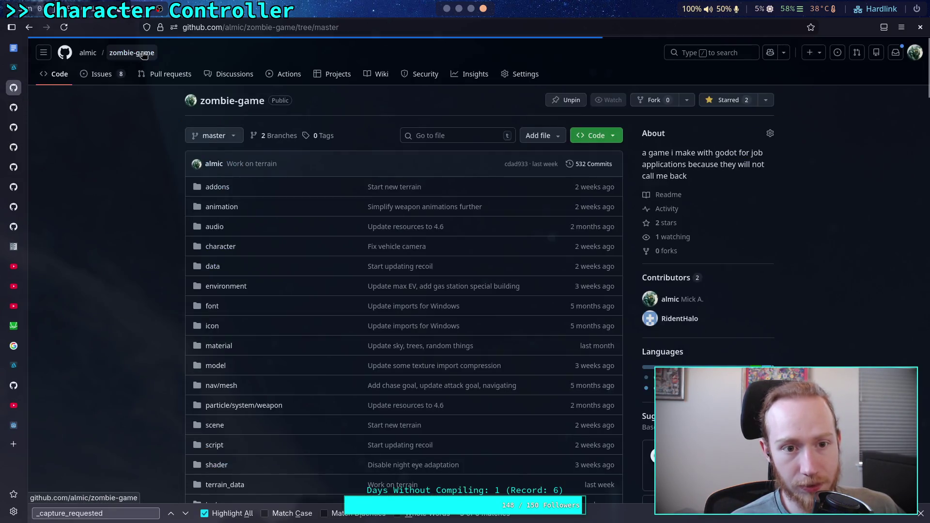
{"action": "left_click", "coordinate": [221, 247]}
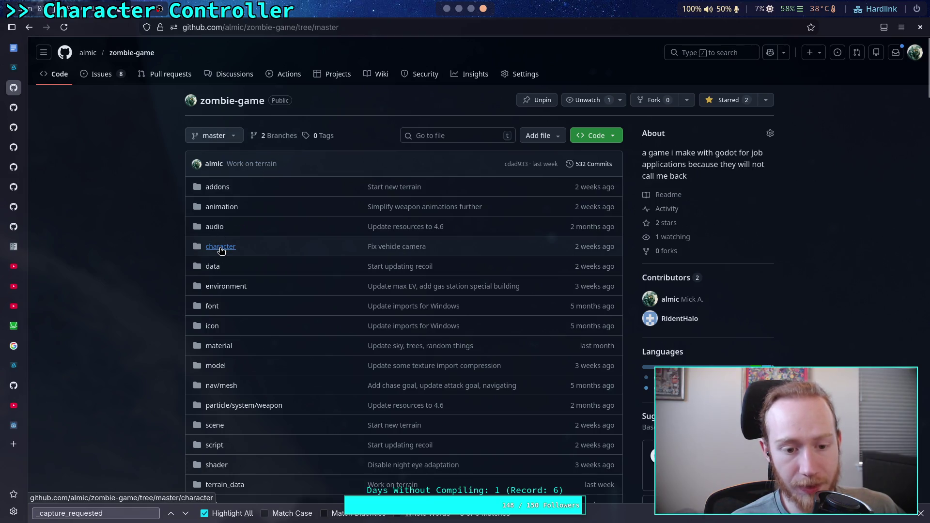
{"action": "left_click", "coordinate": [70, 221]}
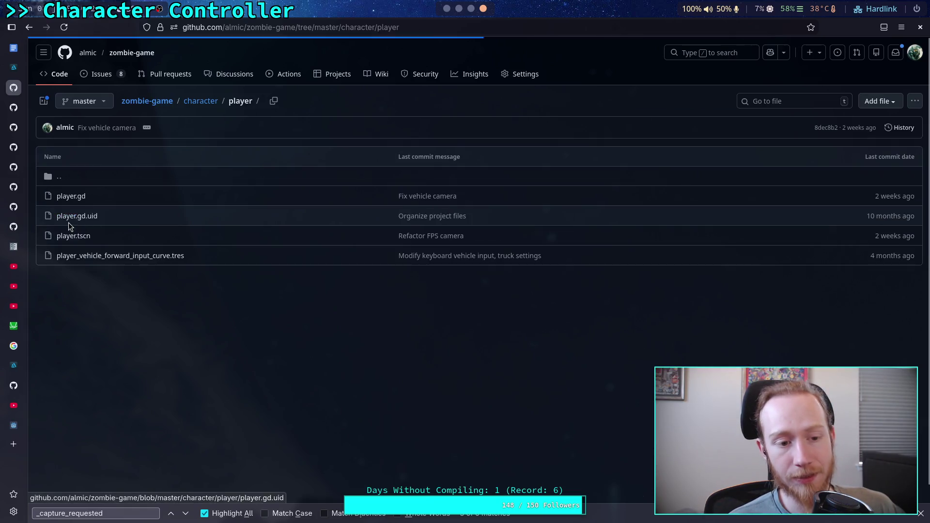
{"action": "left_click", "coordinate": [80, 202]}
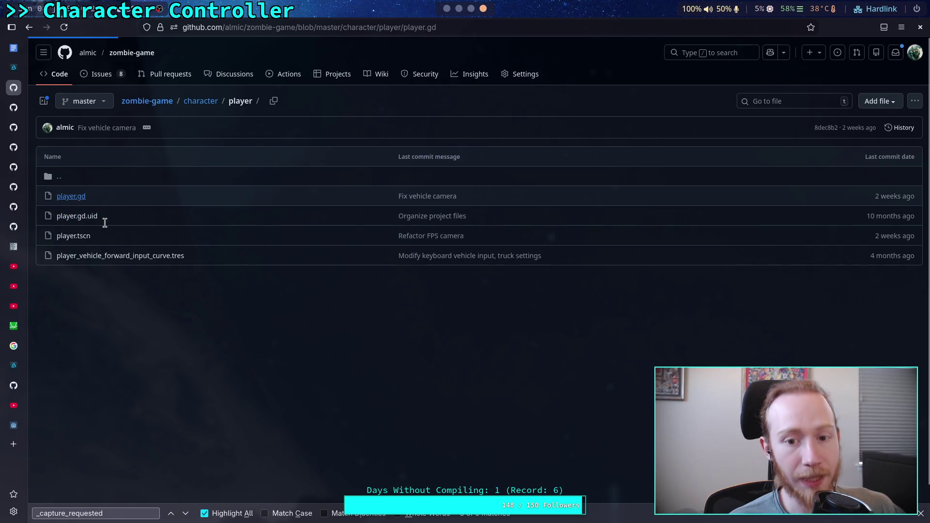
Scroll down through the reference player.gd to its first-person camera code.
{"action": "scroll", "coordinate": [199, 270], "scroll_direction": "down", "scroll_amount": 3}
{"action": "scroll", "coordinate": [203, 270], "scroll_direction": "down", "scroll_amount": 20}
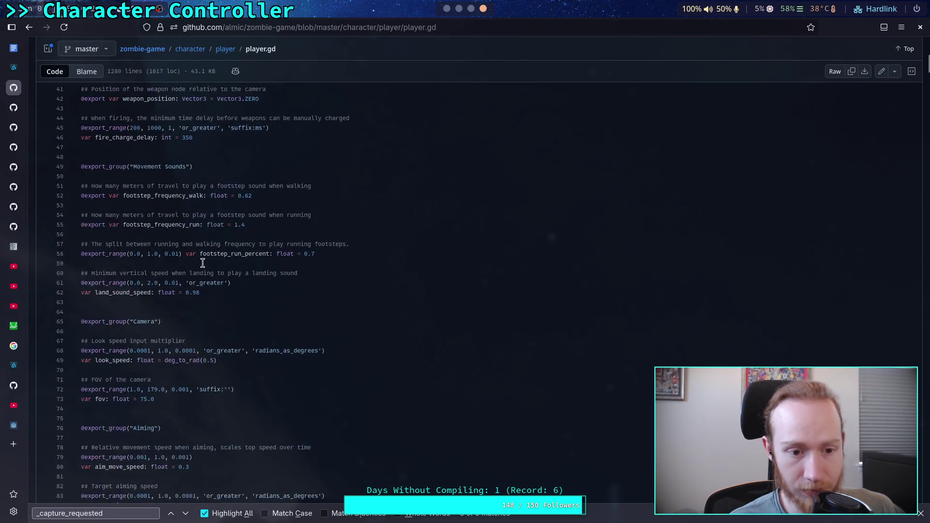
{"action": "scroll", "coordinate": [211, 281], "scroll_direction": "down", "scroll_amount": 15}
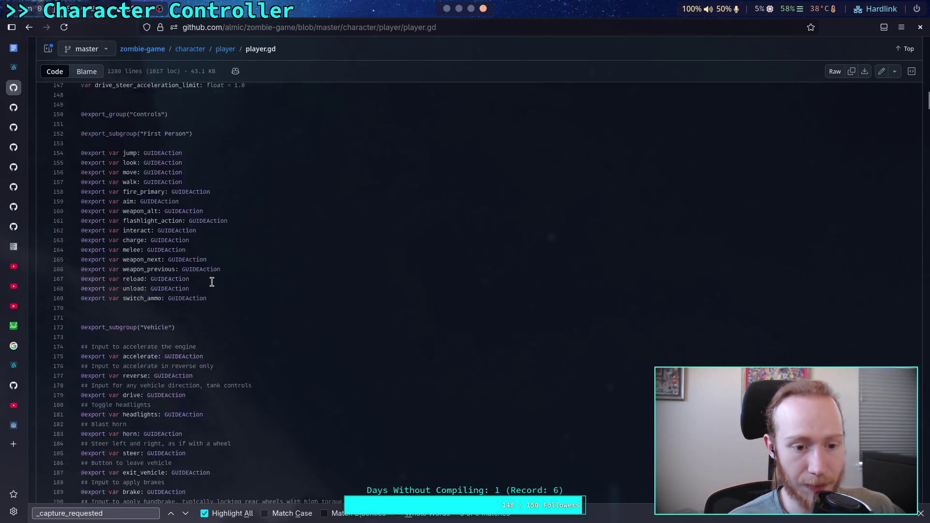
{"action": "scroll", "coordinate": [212, 277], "scroll_direction": "down", "scroll_amount": 13}
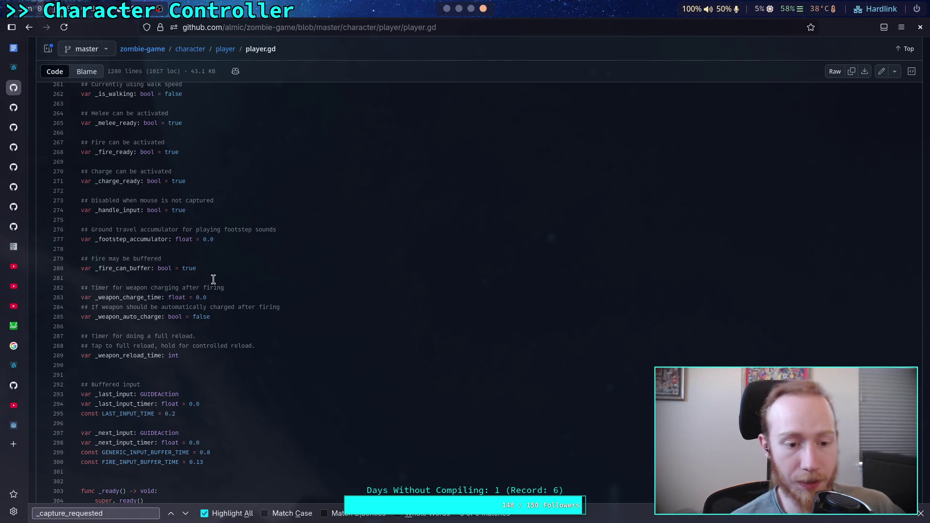
{"action": "scroll", "coordinate": [214, 278], "scroll_direction": "down", "scroll_amount": 7}
{"action": "scroll", "coordinate": [217, 276], "scroll_direction": "down", "scroll_amount": 2}
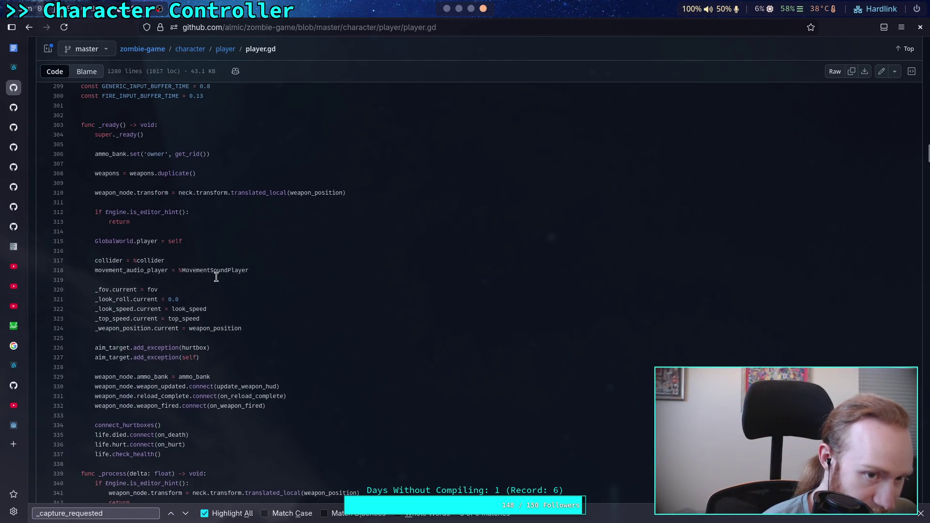
{"action": "scroll", "coordinate": [217, 277], "scroll_direction": "down", "scroll_amount": 4}
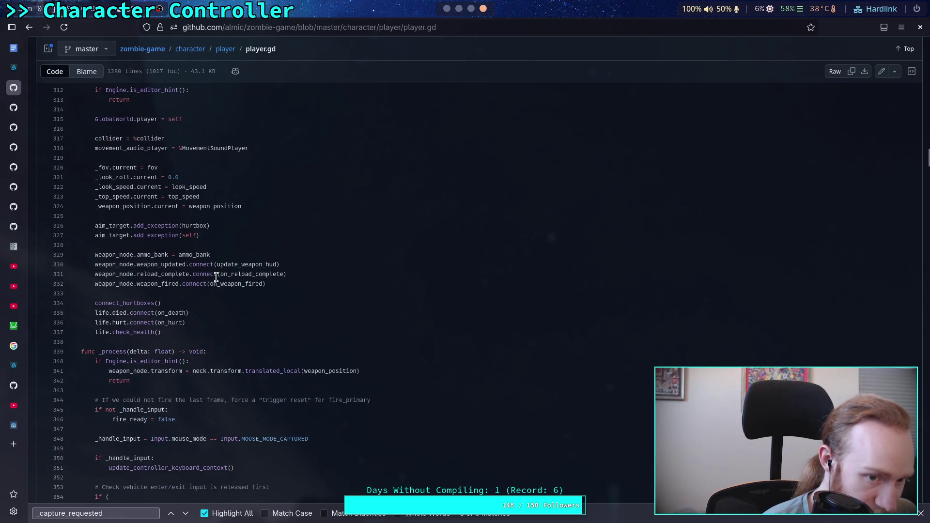
{"action": "scroll", "coordinate": [216, 277], "scroll_direction": "down", "scroll_amount": 4}
{"action": "scroll", "coordinate": [216, 276], "scroll_direction": "down", "scroll_amount": 6}
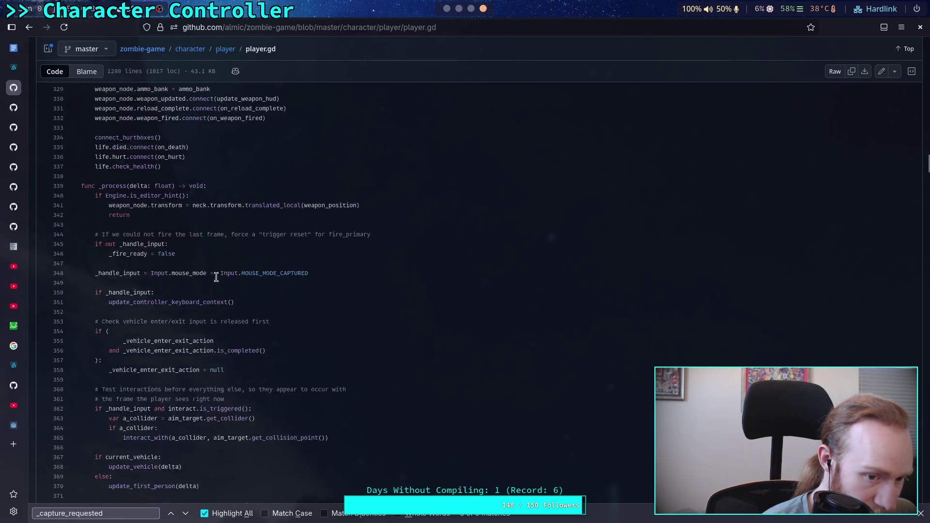
{"action": "scroll", "coordinate": [216, 277], "scroll_direction": "down", "scroll_amount": 2}
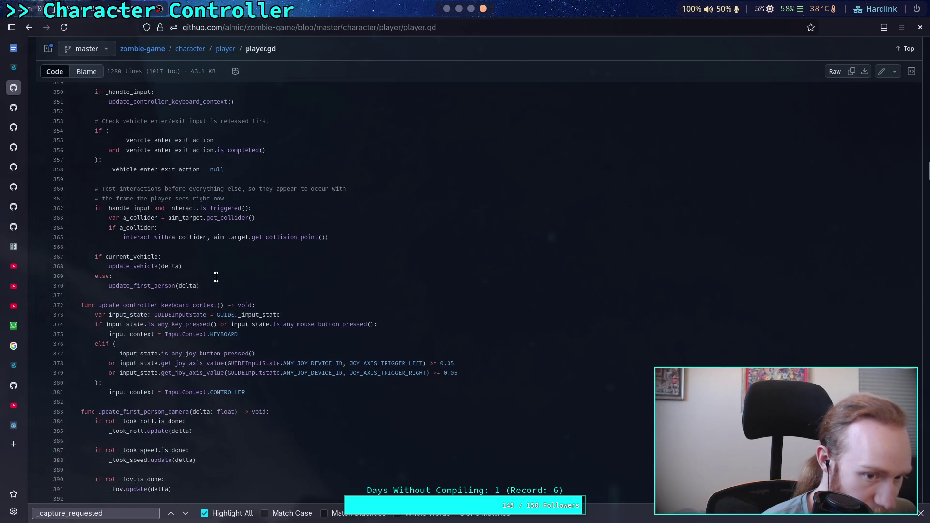
{"action": "scroll", "coordinate": [217, 277], "scroll_direction": "down", "scroll_amount": 2}
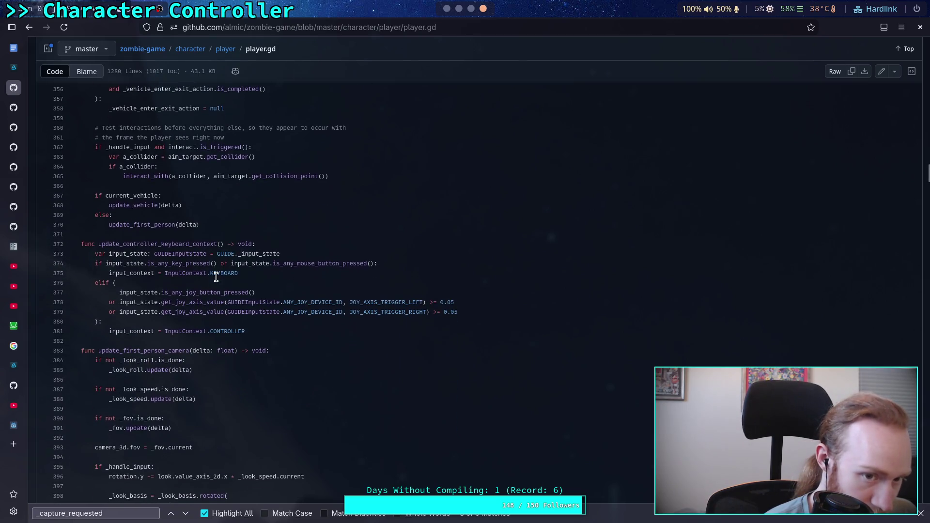
{"action": "scroll", "coordinate": [216, 277], "scroll_direction": "down", "scroll_amount": 4}
{"action": "scroll", "coordinate": [216, 277], "scroll_direction": "up", "scroll_amount": 4}
{"action": "scroll", "coordinate": [217, 276], "scroll_direction": "down", "scroll_amount": 15}
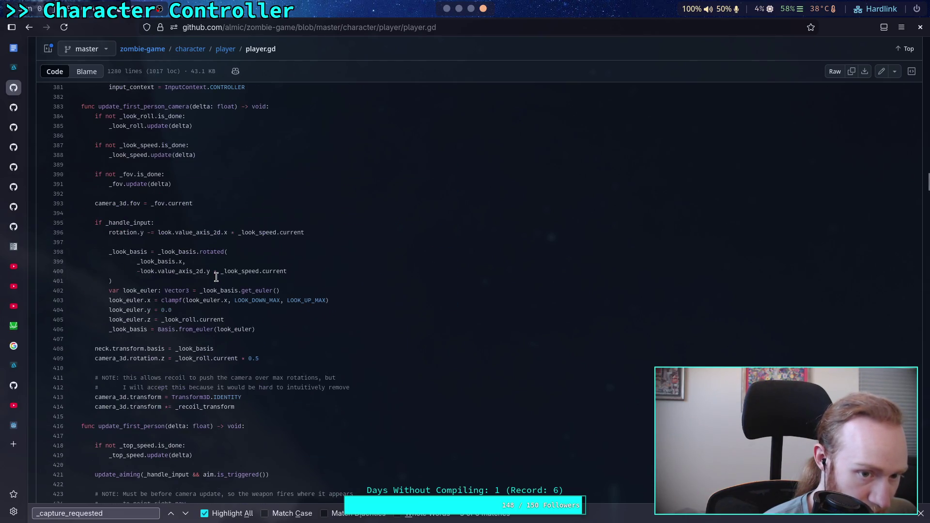
{"action": "scroll", "coordinate": [217, 277], "scroll_direction": "down", "scroll_amount": 19}
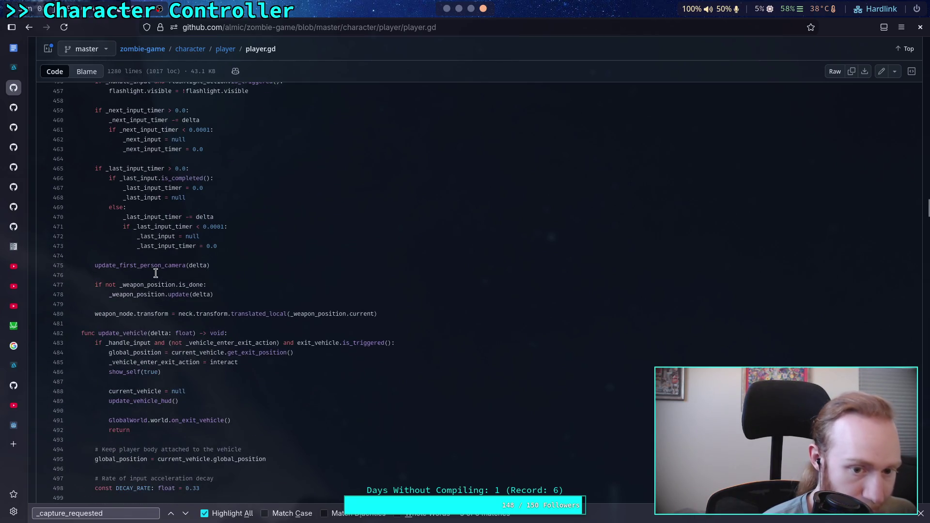
{"action": "scroll", "coordinate": [155, 273], "scroll_direction": "up", "scroll_amount": 20}
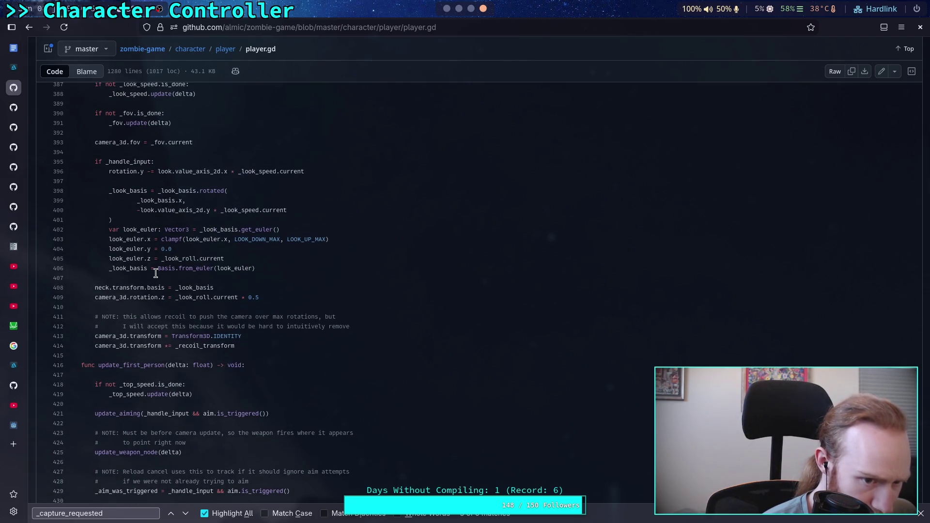
{"action": "scroll", "coordinate": [156, 273], "scroll_direction": "up", "scroll_amount": 4}
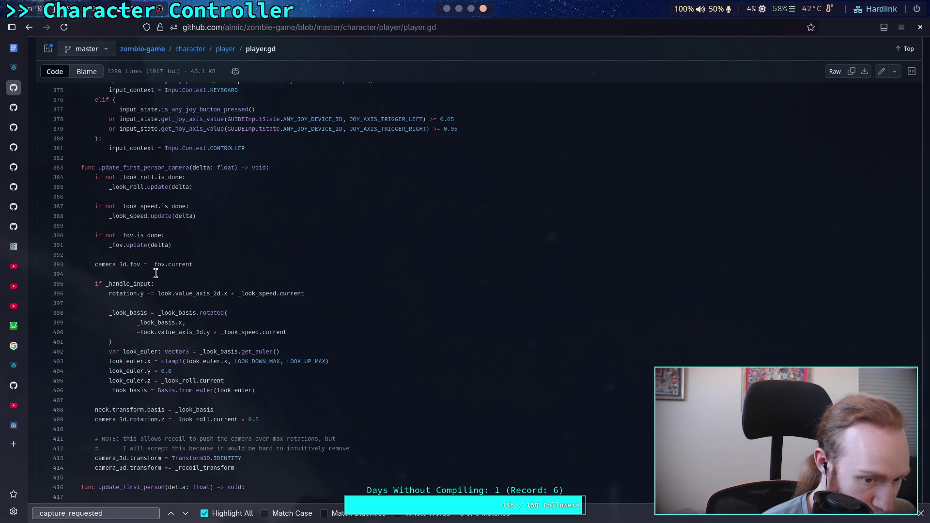
Highlight the camera roll (line 409) and yaw (line 396) code, list _recoil_transform references, return to Godot.
{"action": "left_click_drag", "start_coordinate": [95, 419], "coordinate": [265, 418]}
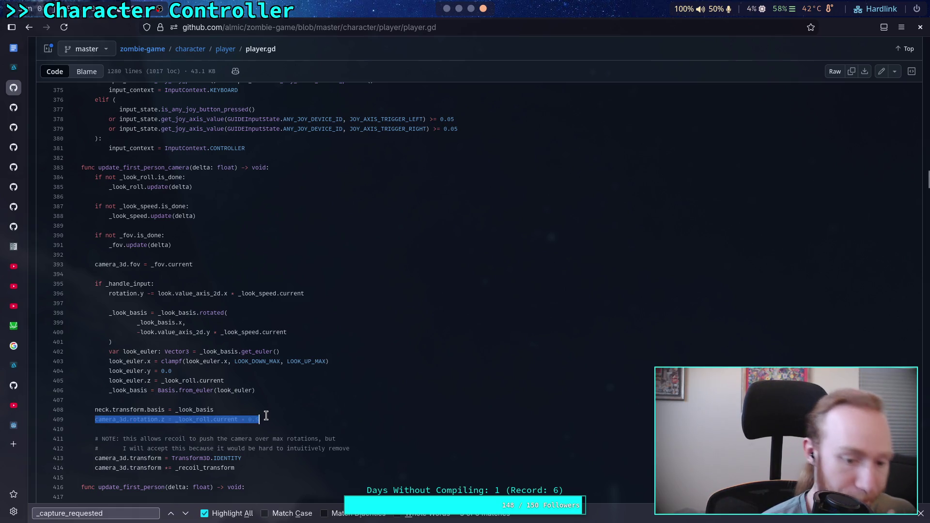
{"action": "left_click_drag", "start_coordinate": [109, 294], "coordinate": [231, 295]}
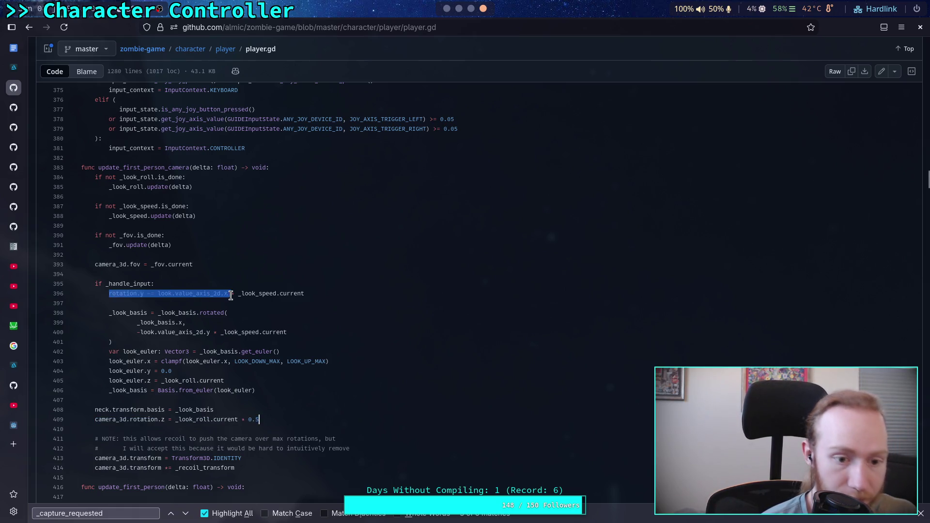
{"action": "left_click", "coordinate": [296, 415]}
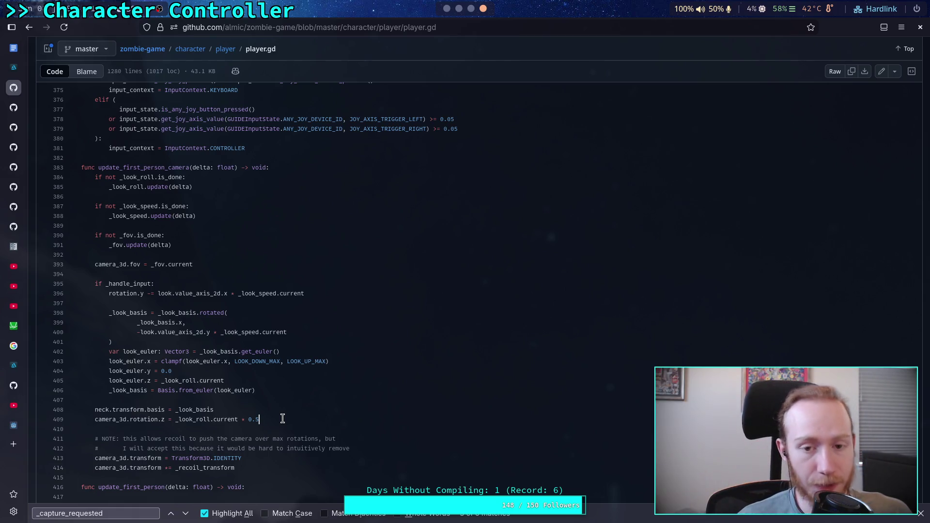
{"action": "scroll", "coordinate": [282, 419], "scroll_direction": "down", "scroll_amount": 5}
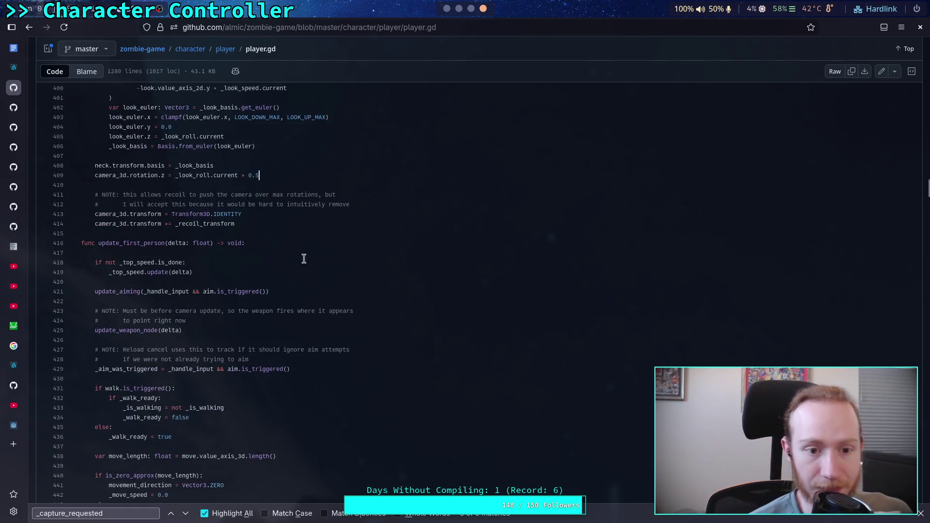
{"action": "left_click", "coordinate": [231, 224]}
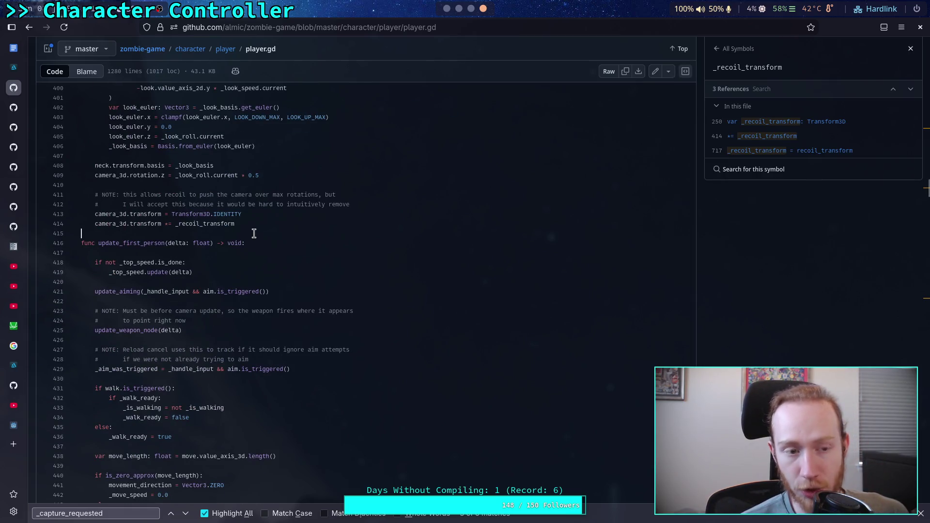
{"action": "left_click", "coordinate": [446, 9]}
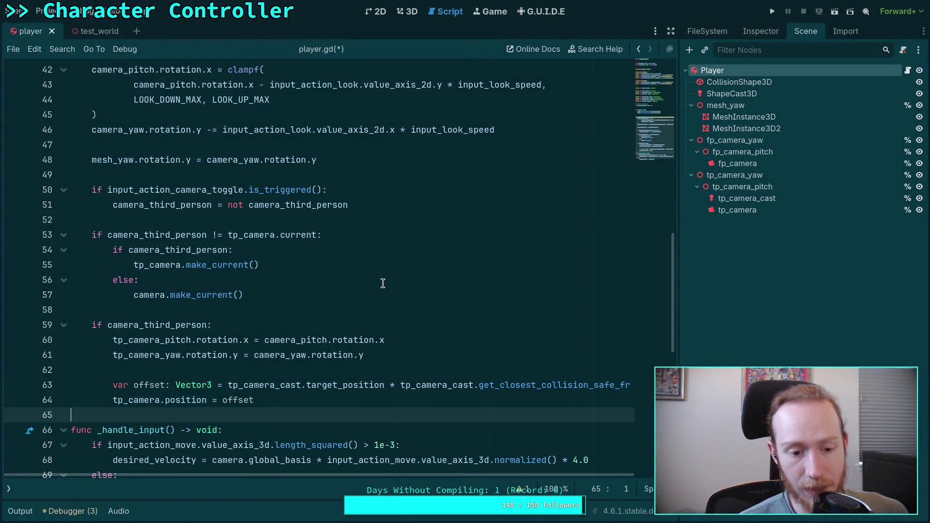
Clear the existing errors in the Debugger's Errors list.
{"action": "left_click", "coordinate": [270, 368]}
{"action": "left_click", "coordinate": [70, 511]}
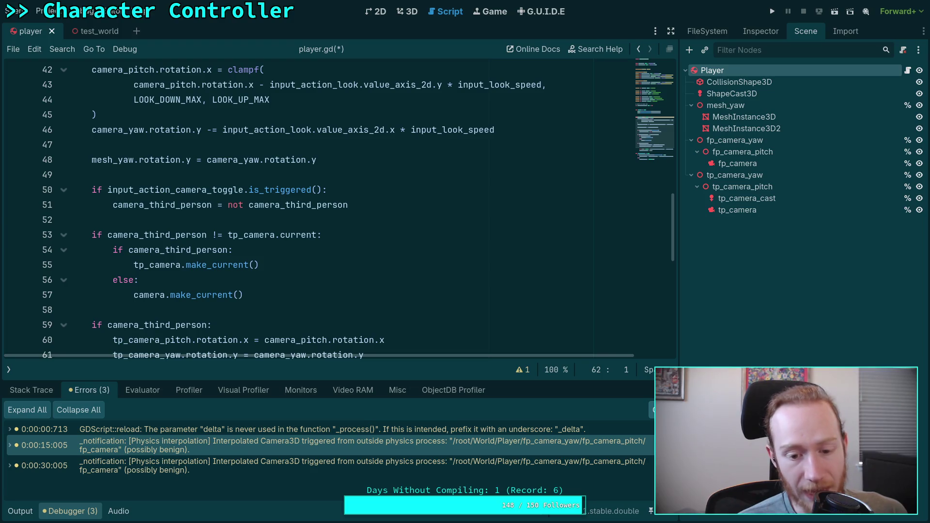
{"action": "left_click", "coordinate": [651, 409]}
{"action": "left_click", "coordinate": [70, 511]}
{"action": "left_click", "coordinate": [221, 400]}
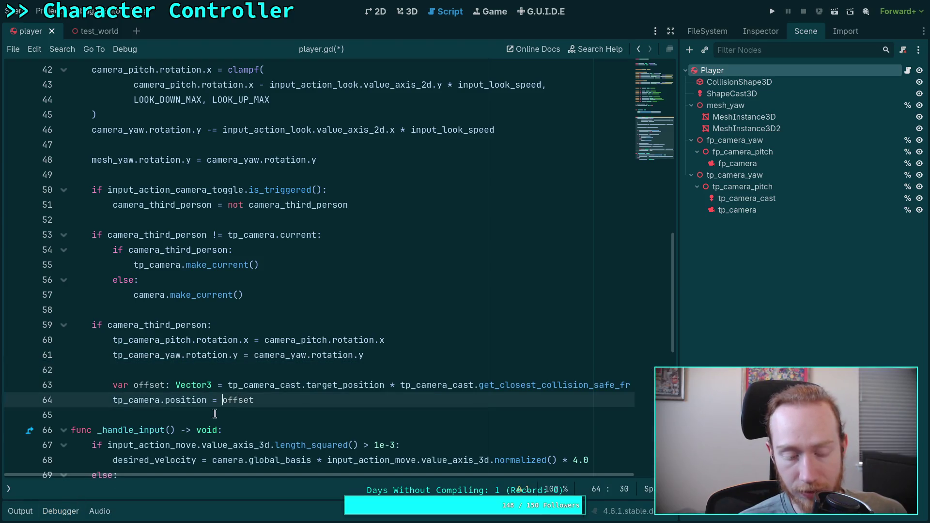
{"action": "left_click", "coordinate": [218, 411]}
{"action": "left_click", "coordinate": [61, 511]}
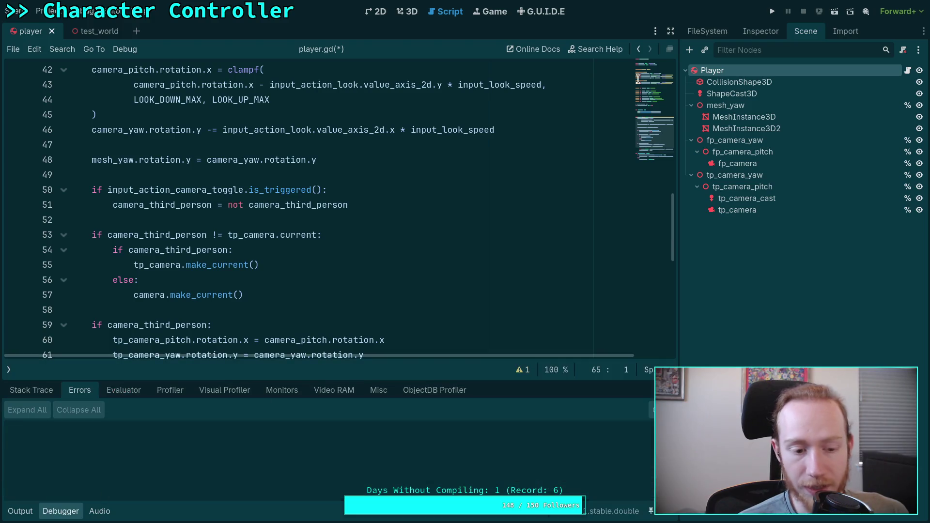
Save and run the game, stop it, and open the Camera3D warning's C++ source on GitHub.
{"action": "left_click", "coordinate": [772, 11]}
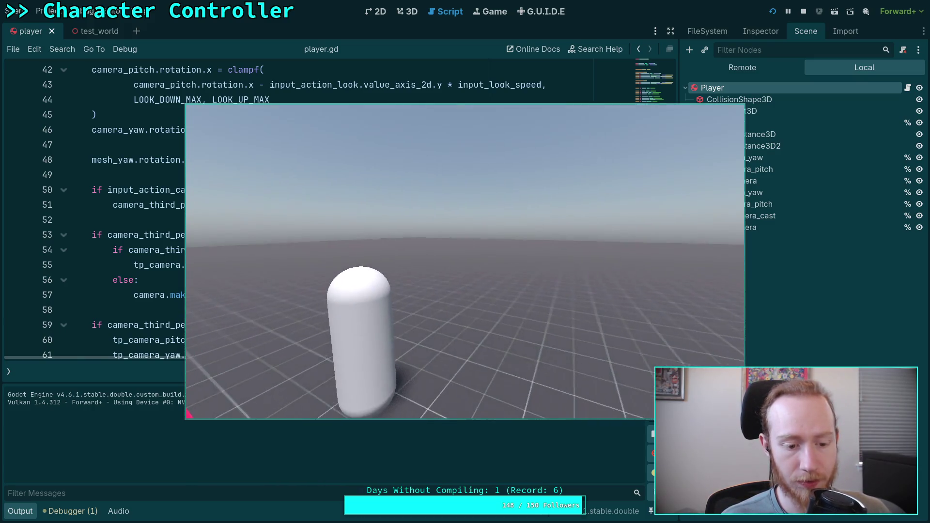
{"action": "key", "text": "F8"}
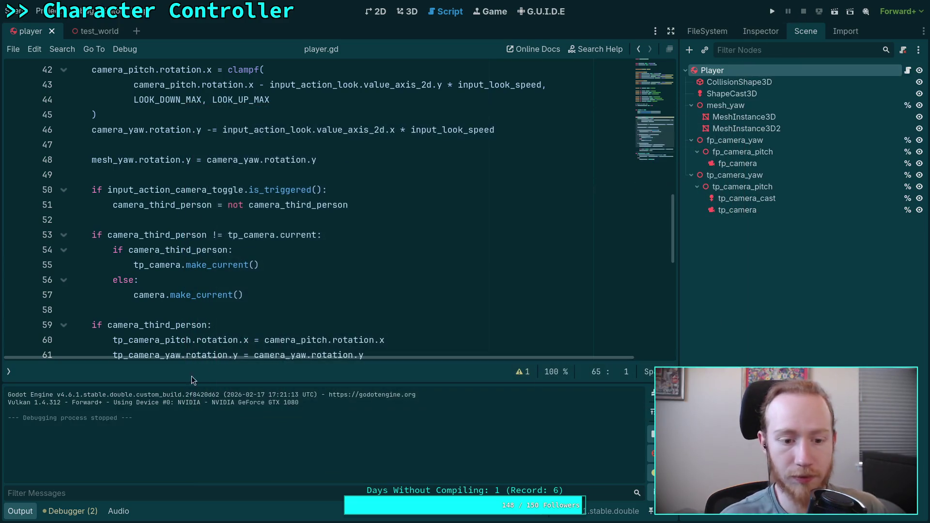
{"action": "left_click", "coordinate": [83, 515]}
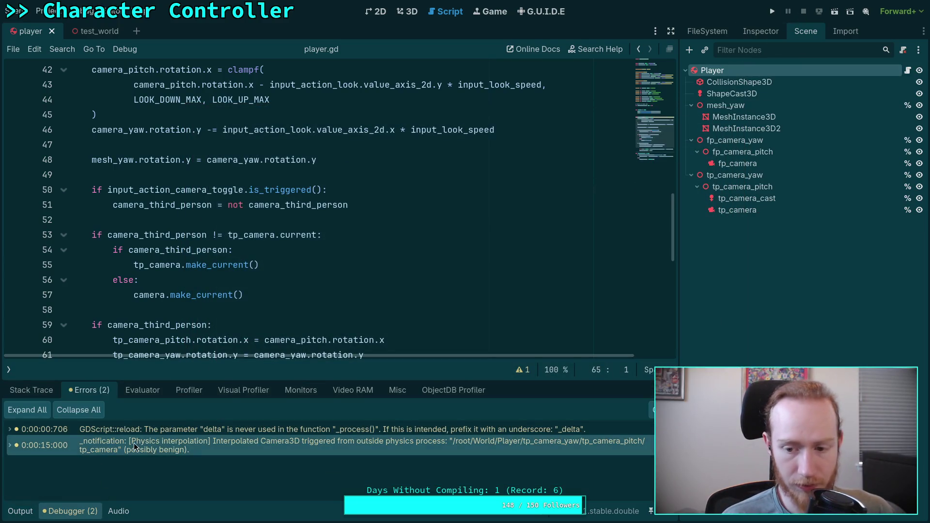
{"action": "right_click", "coordinate": [133, 445]}
{"action": "double_click", "coordinate": [33, 448]}
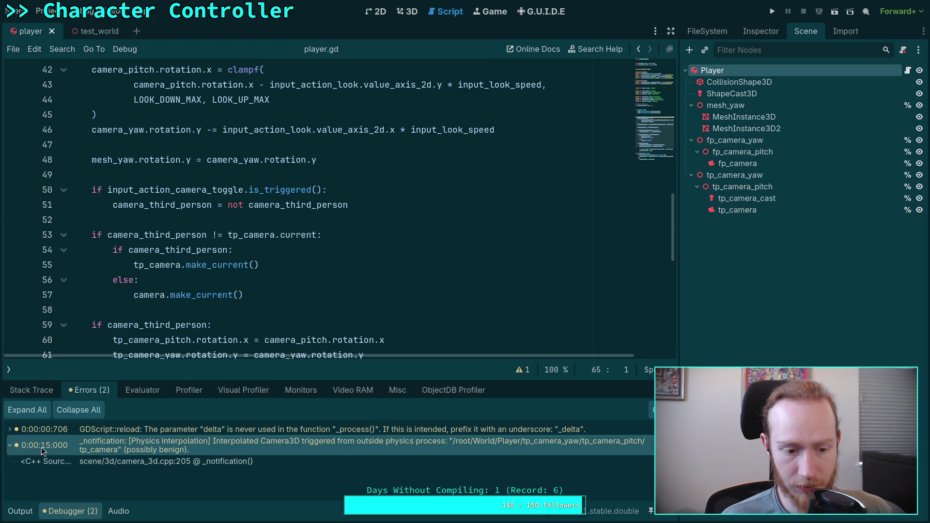
{"action": "right_click", "coordinate": [183, 446]}
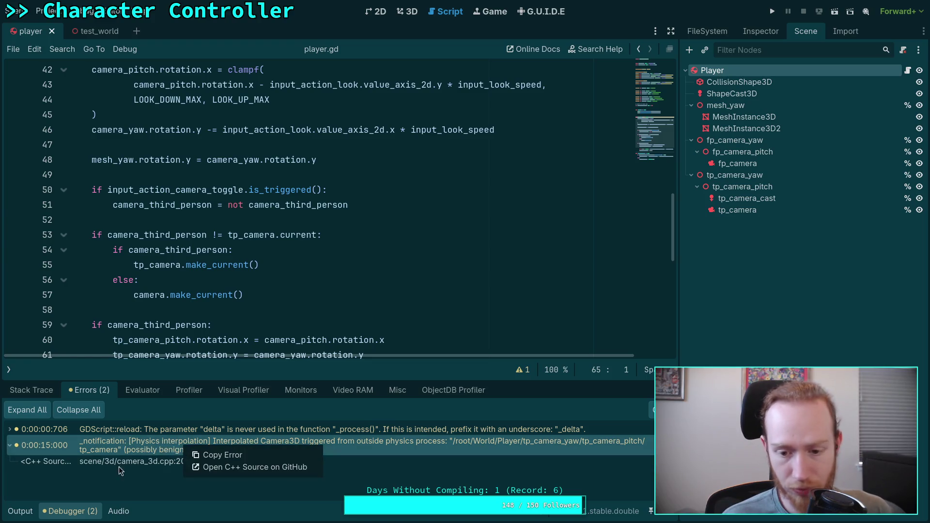
{"action": "left_click", "coordinate": [226, 468]}
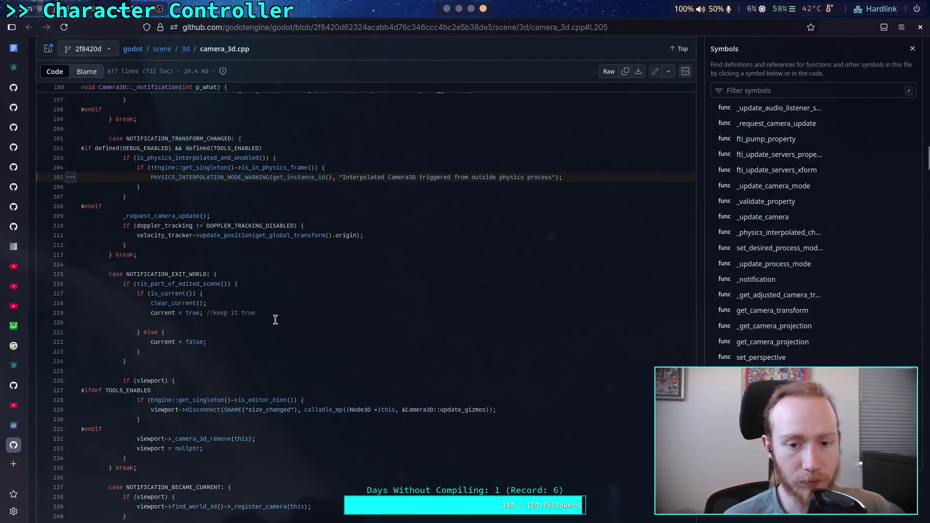
Scroll up slightly in camera_3d.cpp to read the interpolation warning code around line 205.
{"action": "scroll", "coordinate": [270, 321], "scroll_direction": "up", "scroll_amount": 3}
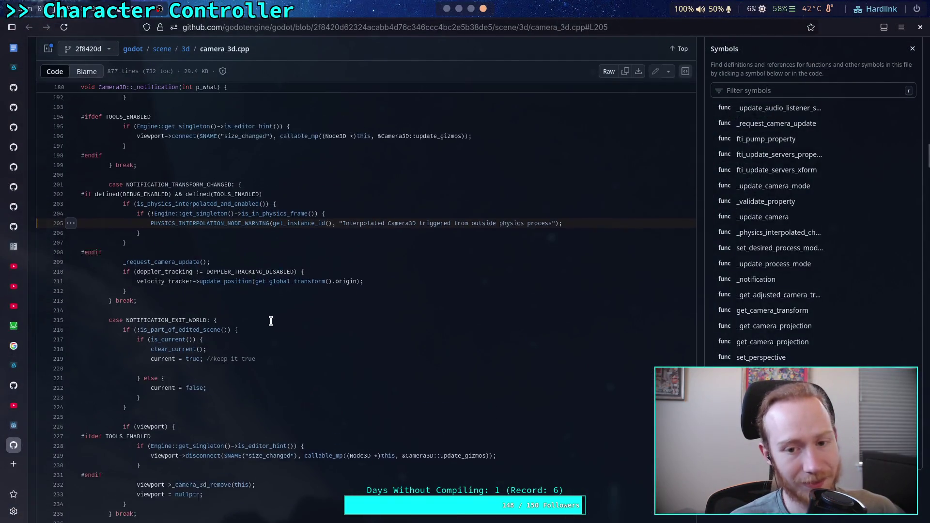
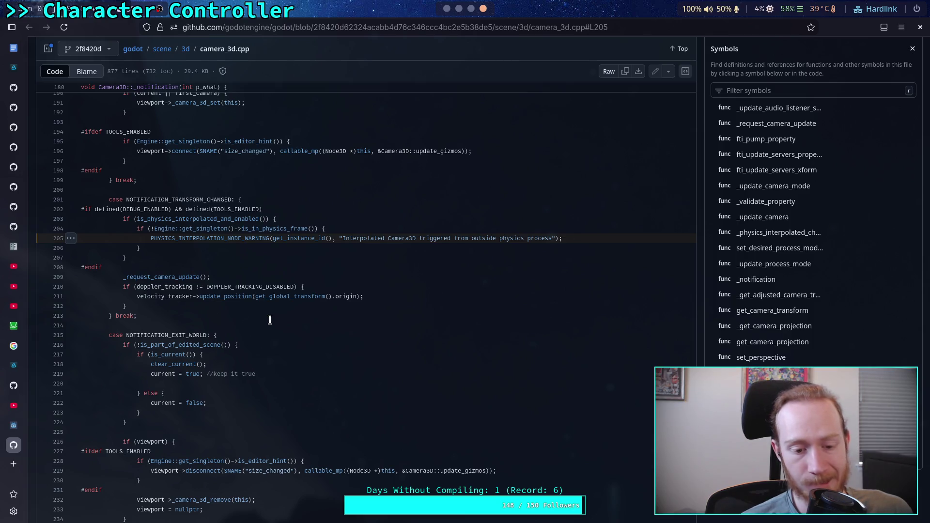
Search the camera_3d.cpp page for is_physics_interpolated_and_enabled.
{"action": "key", "text": "ctrl+f"}
{"action": "type", "text": "is_"}
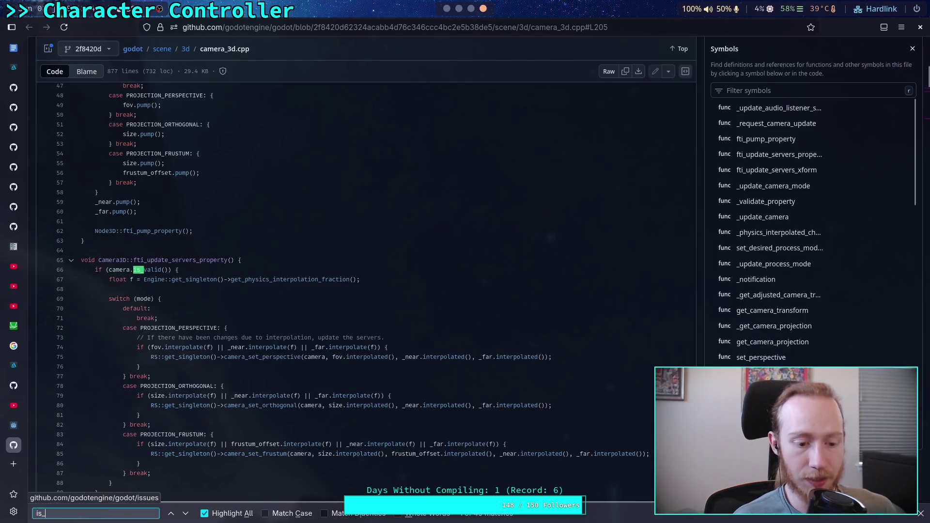
{"action": "type", "text": "physics"}
{"action": "type", "text": "inter"}
{"action": "type", "text": "polated"}
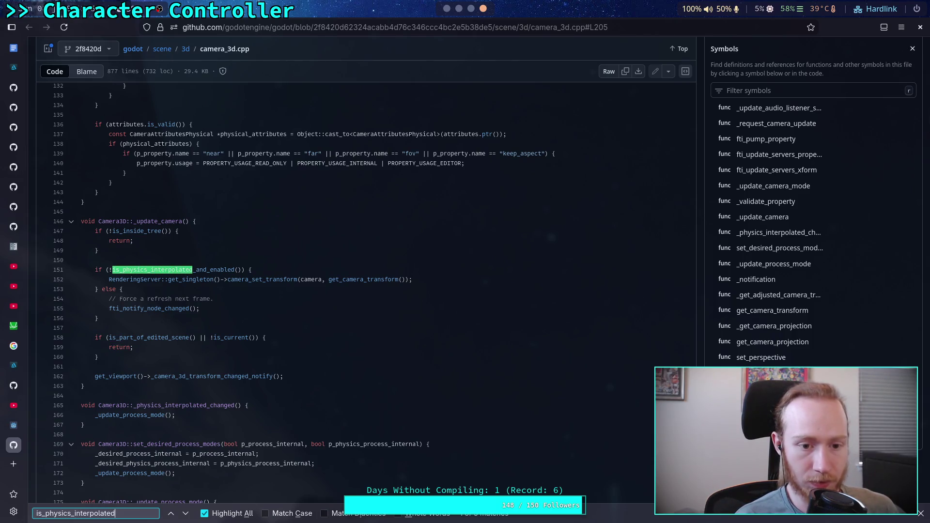
{"action": "type", "text": "nd_enabled"}
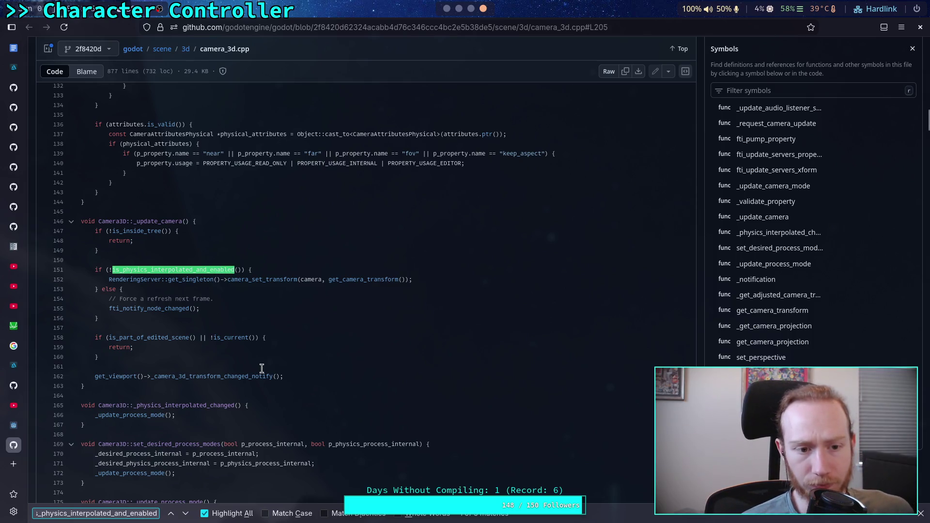
{"action": "scroll", "coordinate": [261, 369], "scroll_direction": "down", "scroll_amount": 2}
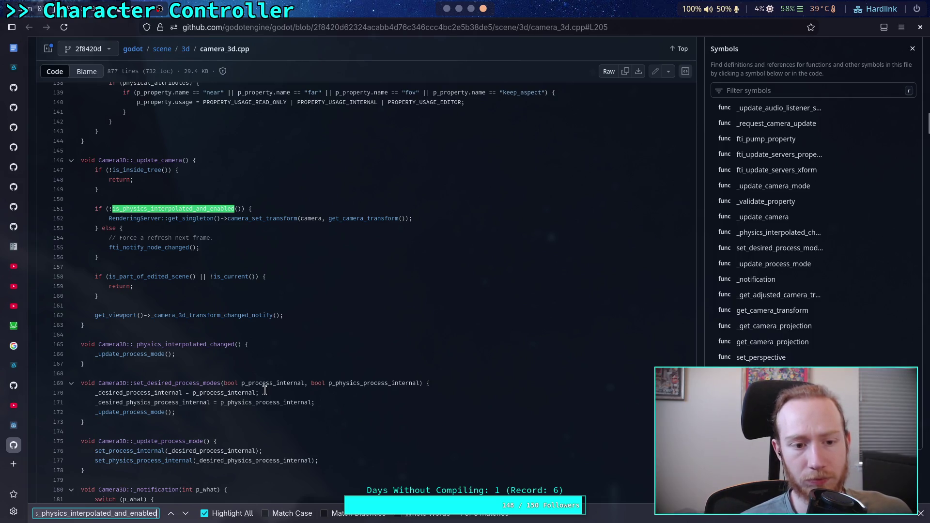
Step through the matches down to line 261, then return to the Godot editor.
{"action": "left_click", "coordinate": [186, 514]}
{"action": "left_click", "coordinate": [187, 514]}
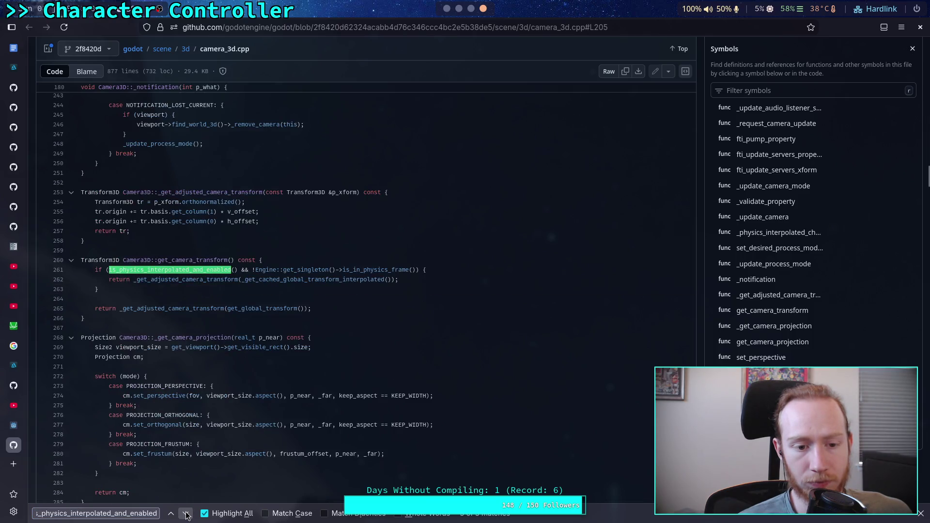
{"action": "left_click", "coordinate": [187, 514]}
{"action": "left_click", "coordinate": [186, 514]}
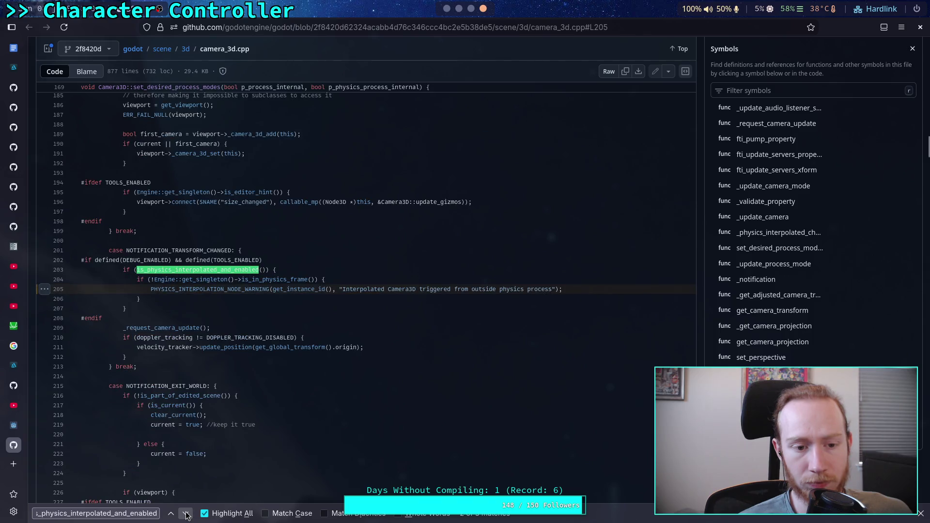
{"action": "left_click", "coordinate": [186, 515]}
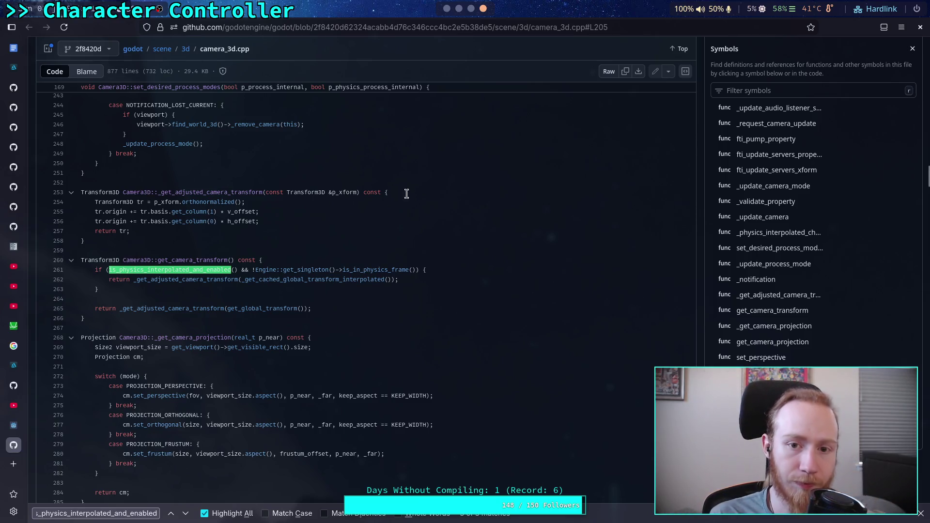
{"action": "left_click", "coordinate": [448, 8]}
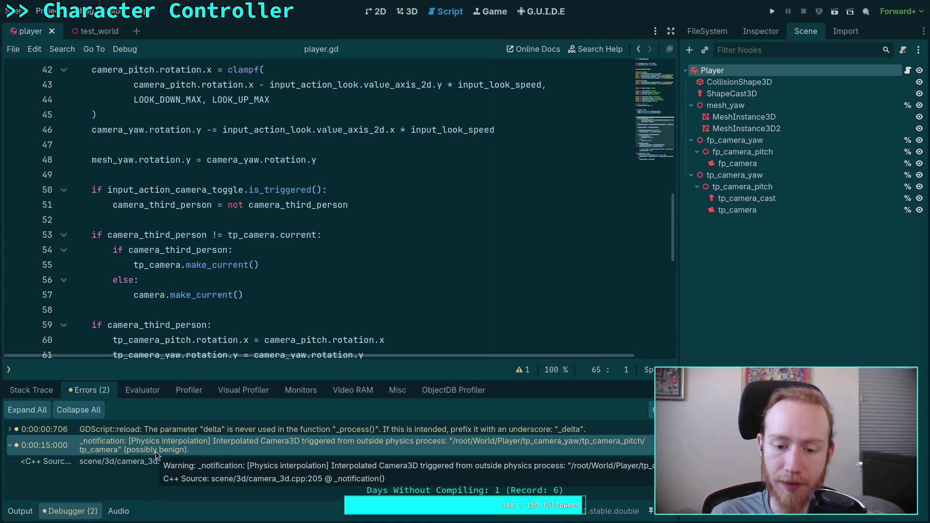
Collapse the debugger and select the third-person camera block, lines 59–64, in player.gd.
{"action": "left_click", "coordinate": [73, 511]}
{"action": "mouse_move", "coordinate": [228, 386]}
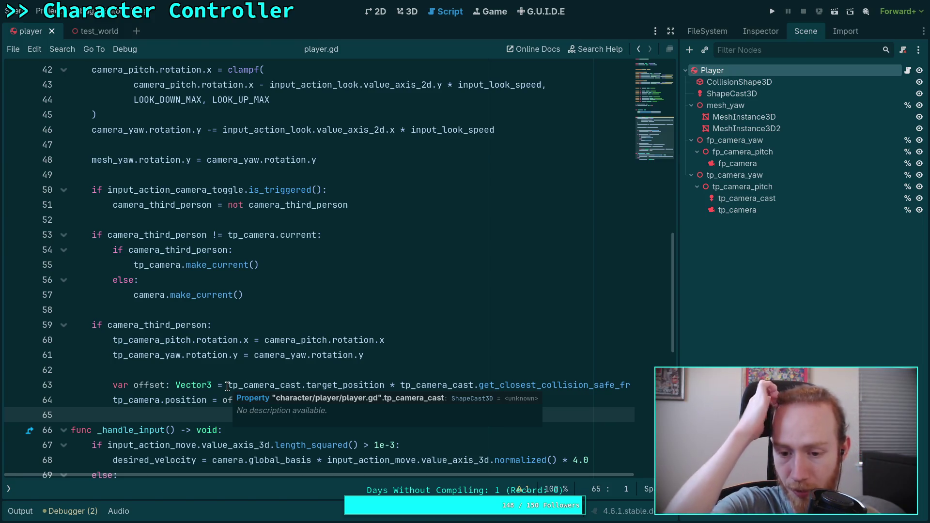
{"action": "left_click", "coordinate": [208, 374]}
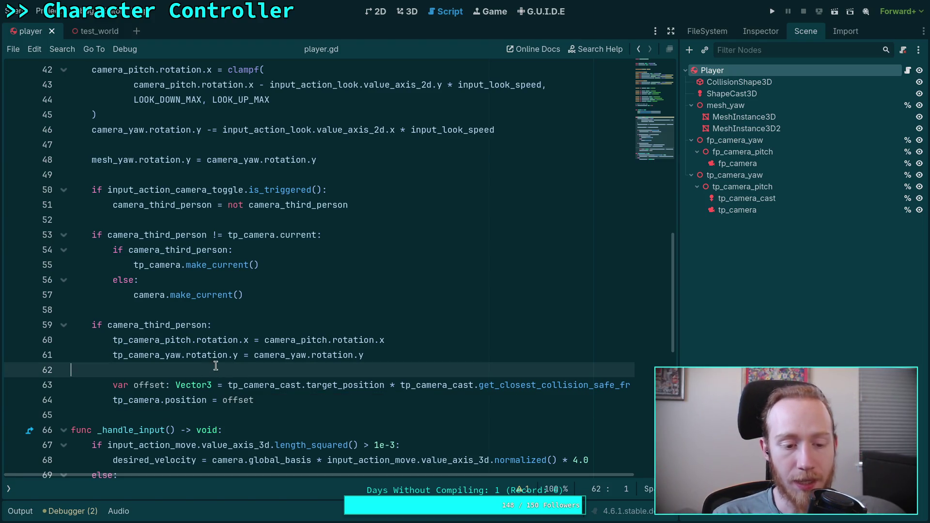
{"action": "mouse_move", "coordinate": [253, 400]}
{"action": "left_mouse_down"}
{"action": "mouse_move", "coordinate": [83, 342]}
{"action": "mouse_move", "coordinate": [85, 323]}
{"action": "left_mouse_up"}
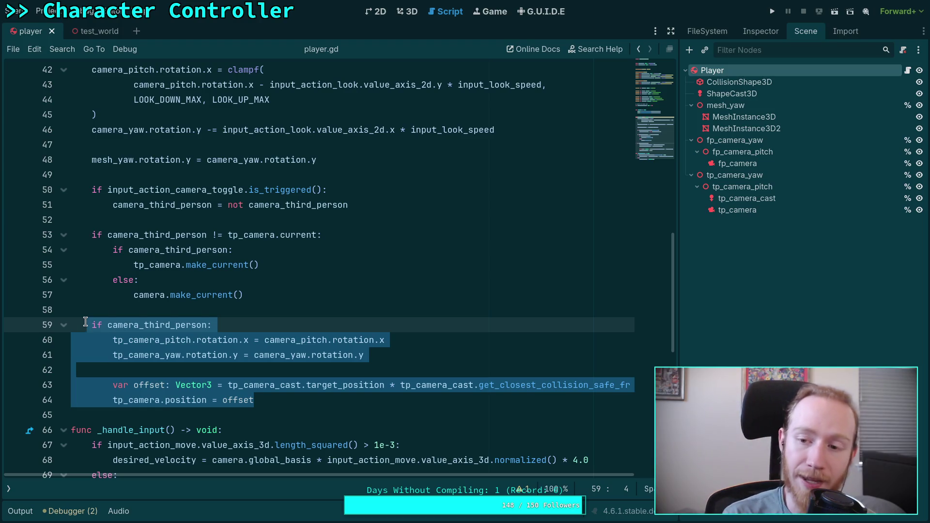
{"action": "left_click", "coordinate": [130, 309]}
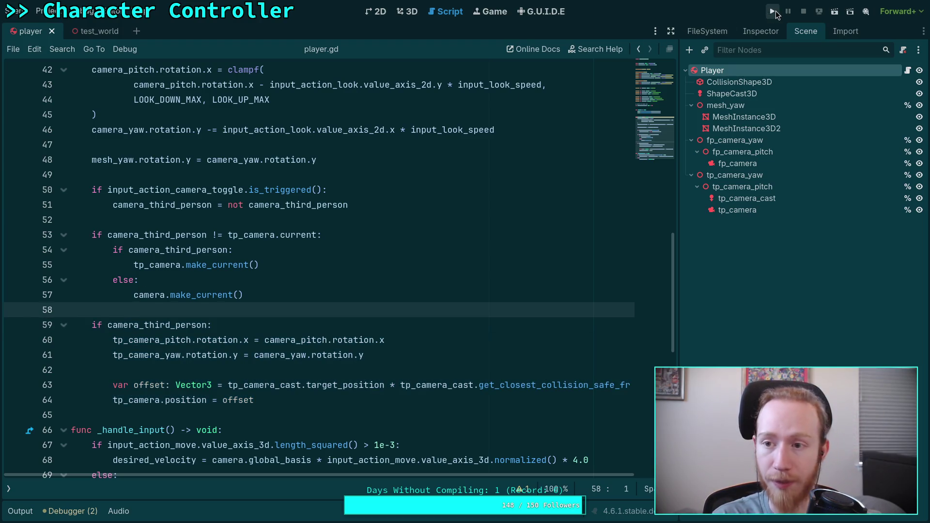
Run the project to test the camera, stop it with F8, and glance at the browser.
{"action": "left_click", "coordinate": [772, 11]}
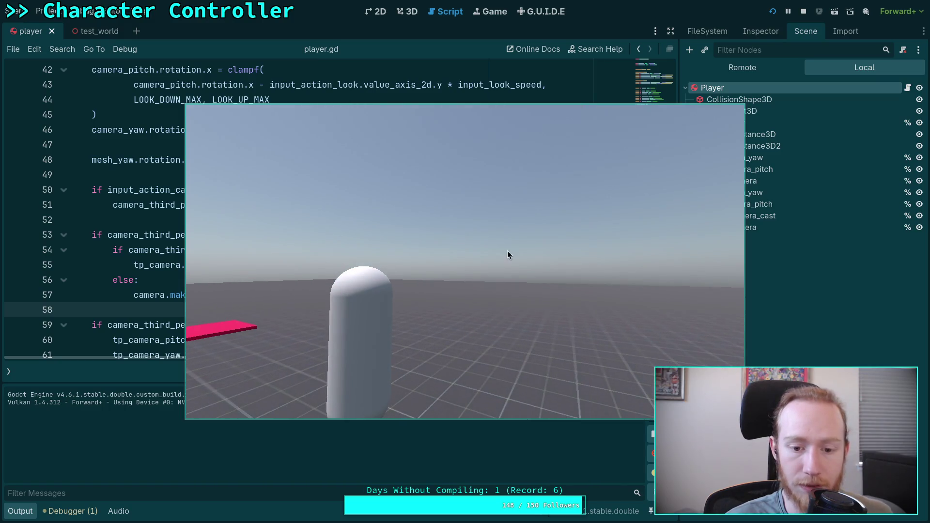
{"action": "key", "text": "F8"}
{"action": "key", "text": "alt+Tab"}
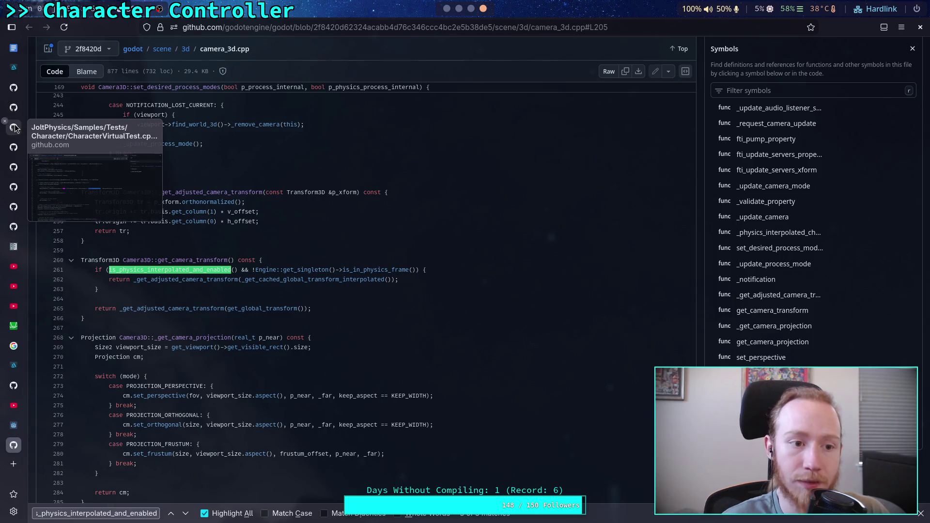
{"action": "left_click", "coordinate": [447, 7]}
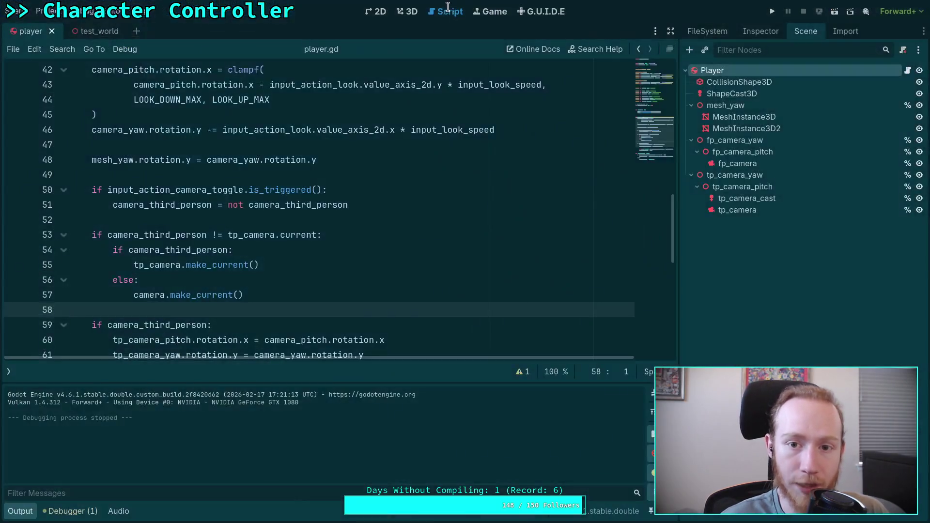
{"action": "left_click", "coordinate": [22, 512]}
Open CharacterController.gd from the script list and show the player's properties in the Inspector.
{"action": "scroll", "coordinate": [259, 388], "scroll_direction": "down", "scroll_amount": 5}
{"action": "scroll", "coordinate": [271, 335], "scroll_direction": "up", "scroll_amount": 6}
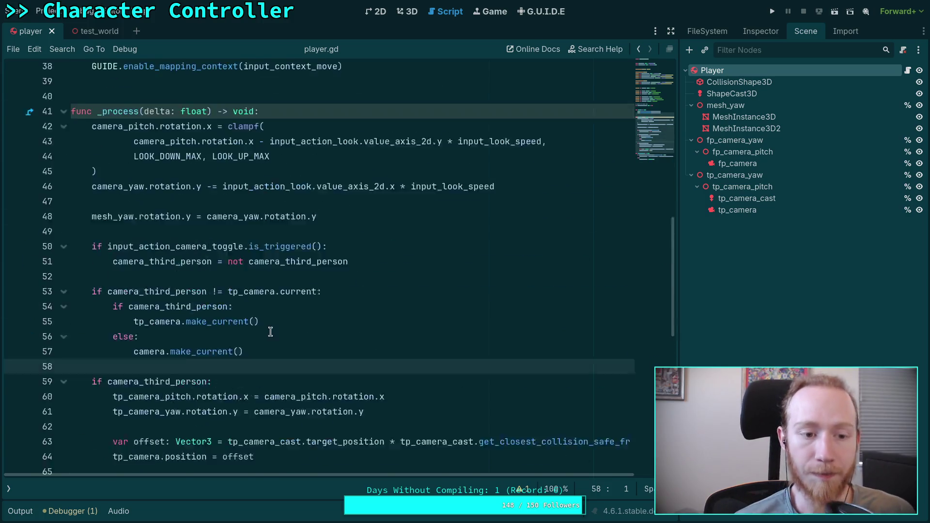
{"action": "scroll", "coordinate": [270, 335], "scroll_direction": "up", "scroll_amount": 7}
{"action": "scroll", "coordinate": [81, 103], "scroll_direction": "down", "scroll_amount": 1}
{"action": "left_click", "coordinate": [8, 489]}
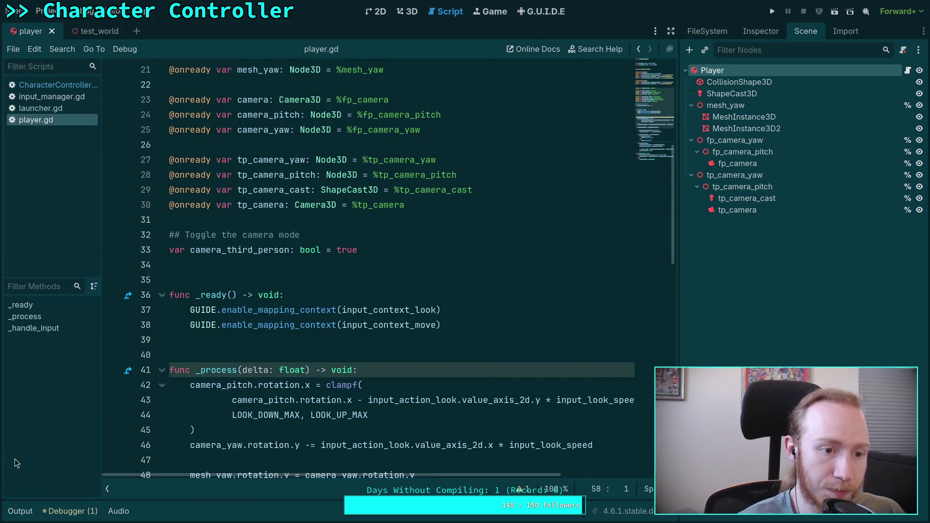
{"action": "left_click", "coordinate": [65, 85]}
{"action": "left_click", "coordinate": [108, 491]}
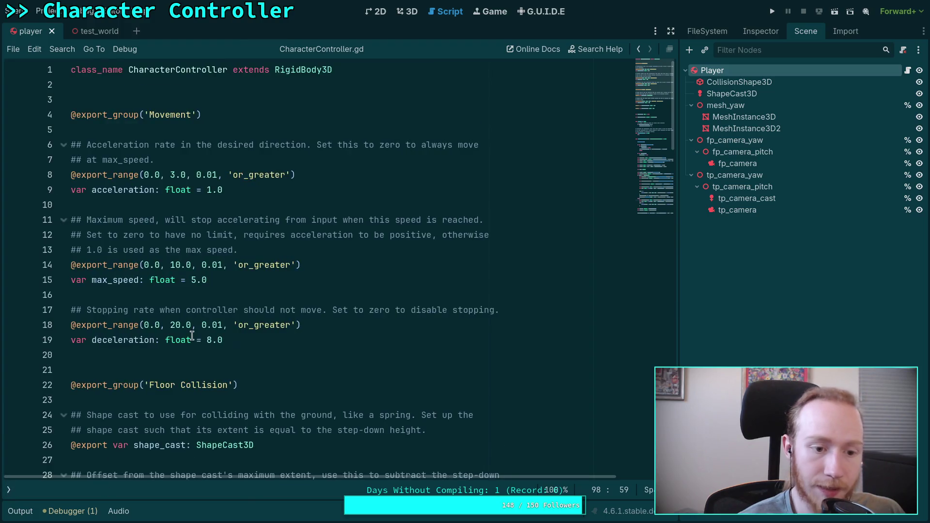
{"action": "scroll", "coordinate": [192, 335], "scroll_direction": "down", "scroll_amount": 10}
{"action": "scroll", "coordinate": [192, 335], "scroll_direction": "up", "scroll_amount": 5}
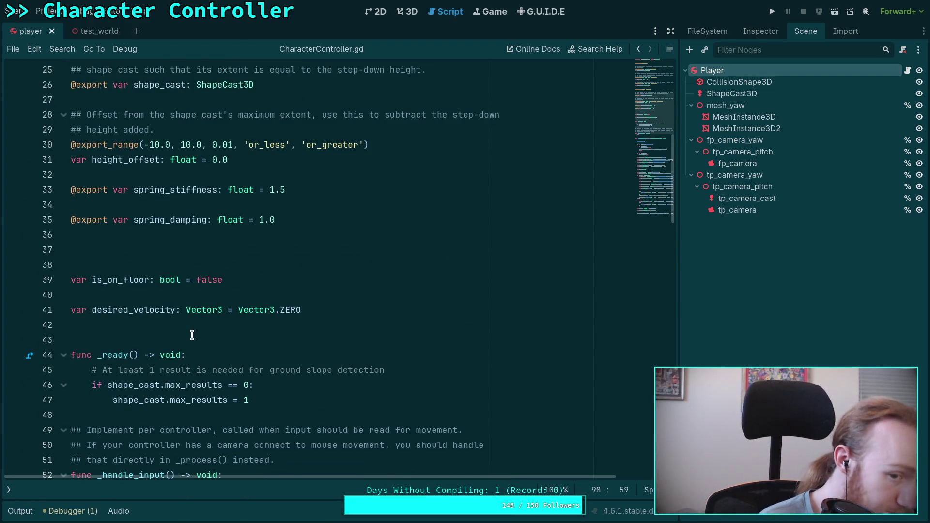
{"action": "scroll", "coordinate": [192, 335], "scroll_direction": "down", "scroll_amount": 20}
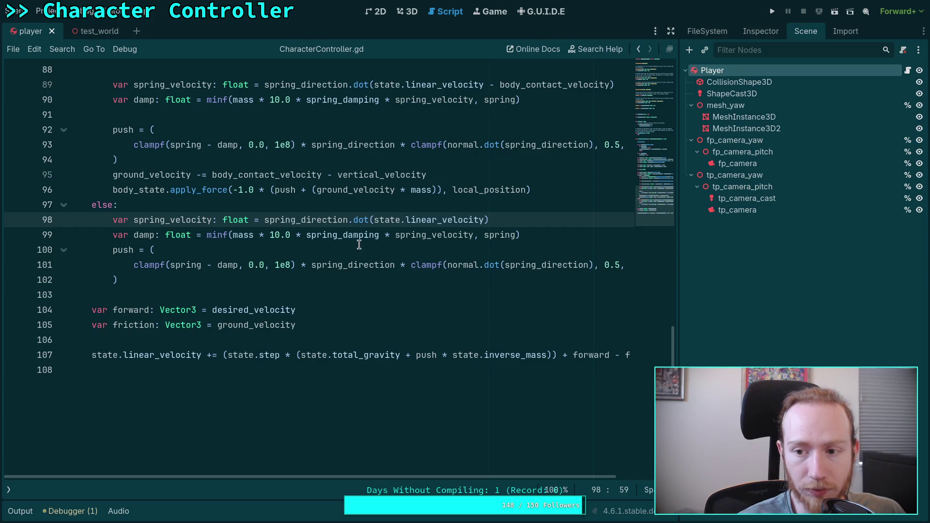
{"action": "left_click", "coordinate": [762, 37]}
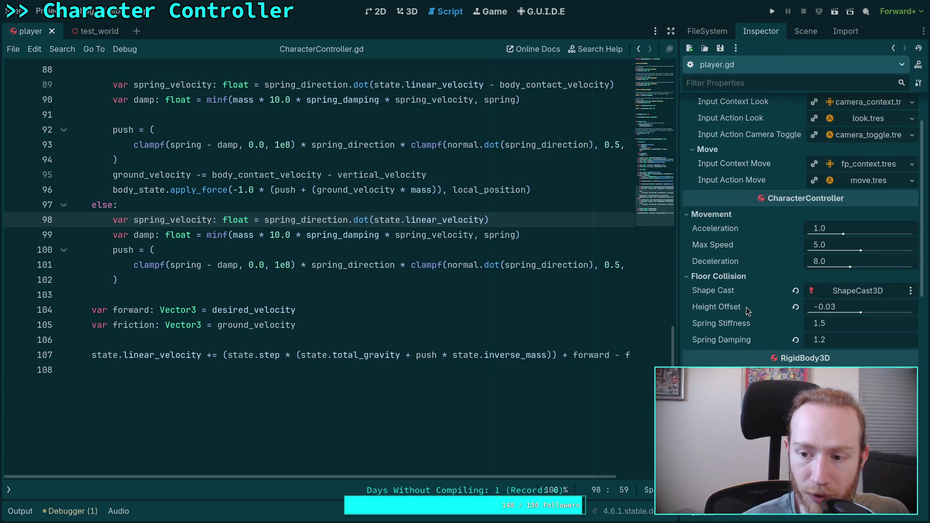
Change spring_damping's default on line 35 from 1.0 to 1.2.
{"action": "scroll", "coordinate": [381, 238], "scroll_direction": "up", "scroll_amount": 5}
{"action": "scroll", "coordinate": [381, 239], "scroll_direction": "up", "scroll_amount": 16}
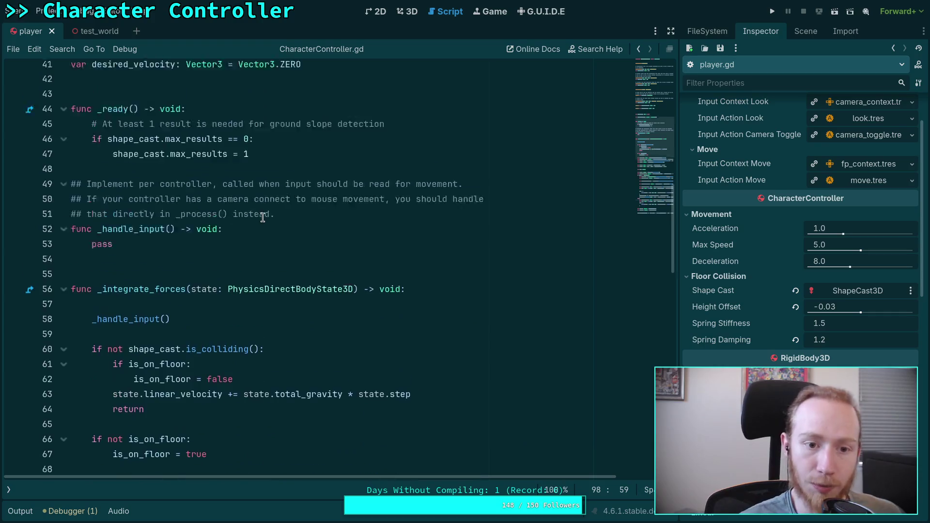
{"action": "left_click", "coordinate": [292, 217]}
{"action": "key", "text": "BackSpace"}
{"action": "type", "text": "2"}
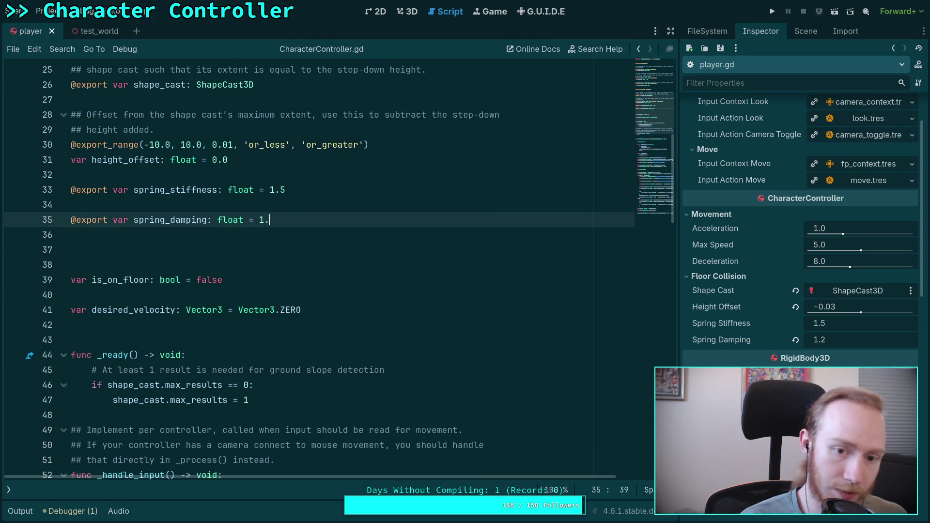
{"action": "key", "text": "Return"}
{"action": "key", "text": "BackSpace"}
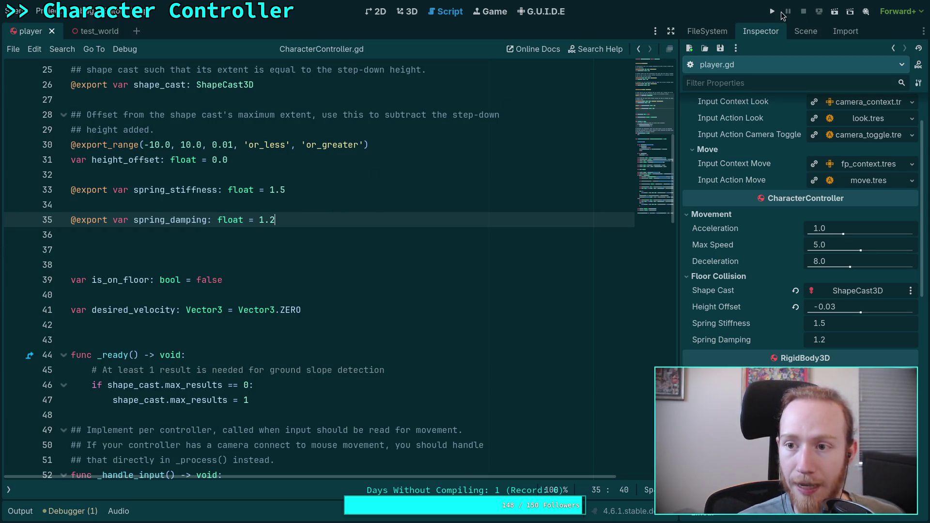
Play-test spring_damping 1.2 by walking the capsule past the white block and back.
{"action": "key", "text": "F5"}
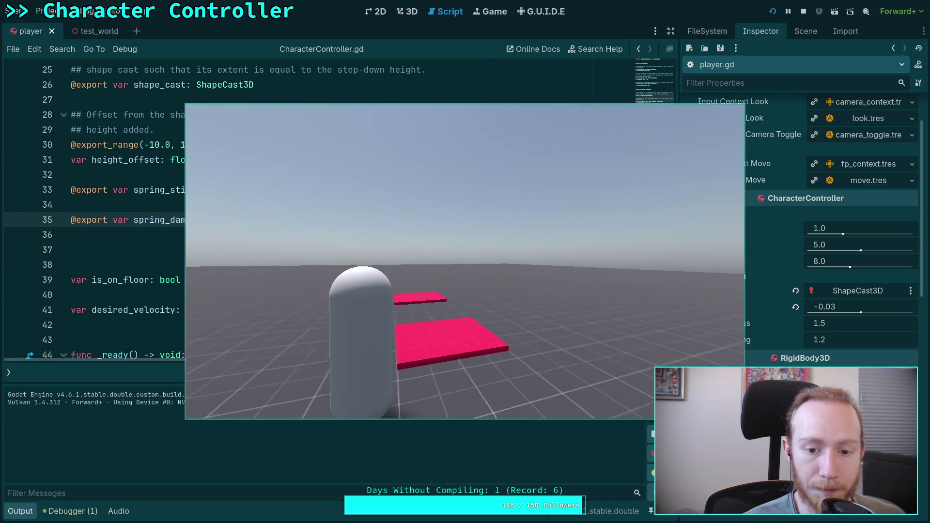
{"action": "key", "text": "w"}
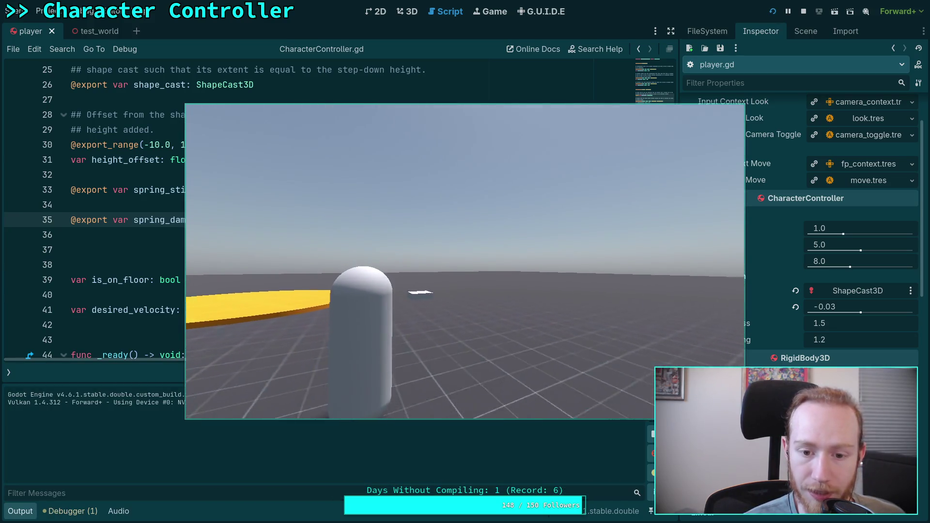
{"action": "key", "text": "w"}
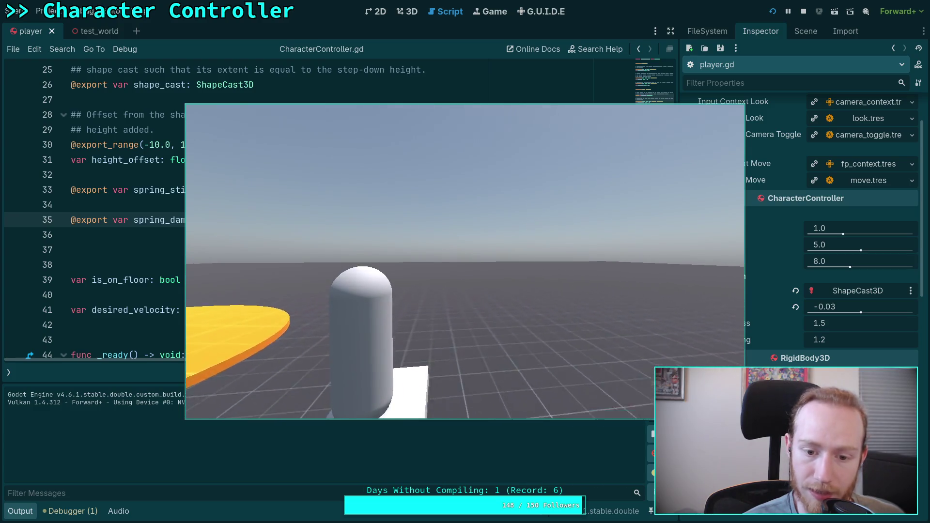
{"action": "key", "text": "s"}
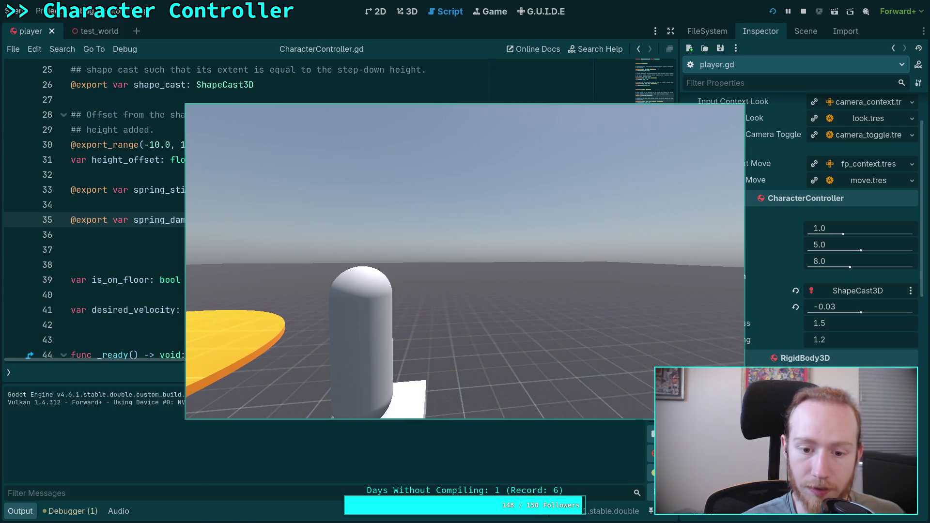
{"action": "left_click", "coordinate": [803, 14]}
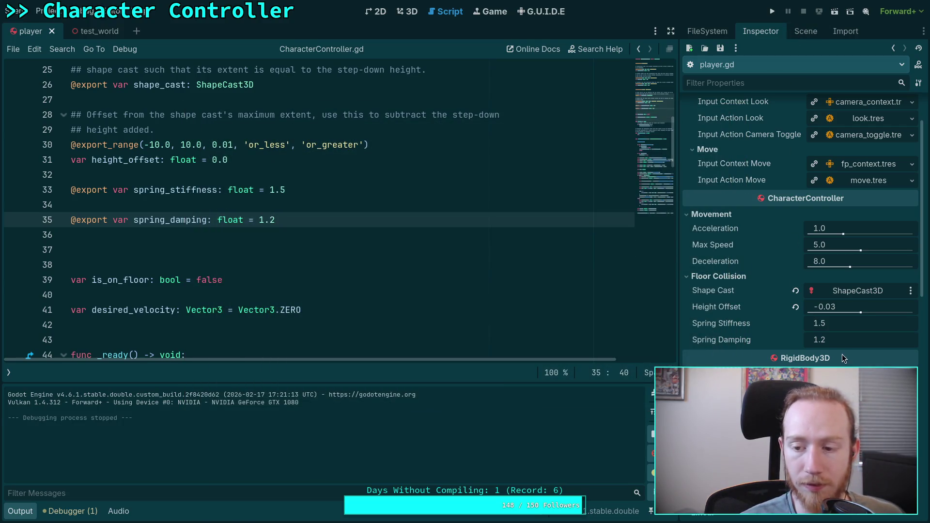
Change the spring_damping default to 1.3.
{"action": "key", "text": "BackSpace"}
{"action": "type", "text": "3"}
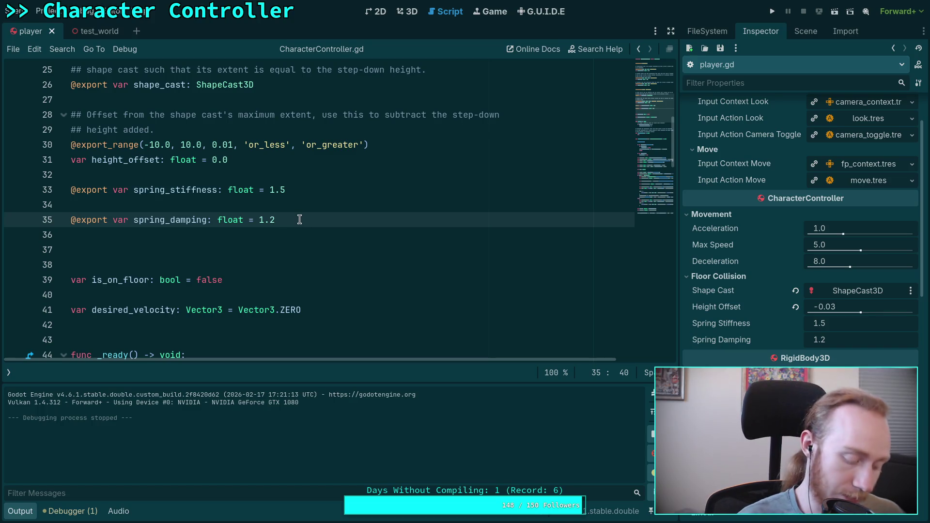
{"action": "key", "text": "Return"}
{"action": "key", "text": "BackSpace"}
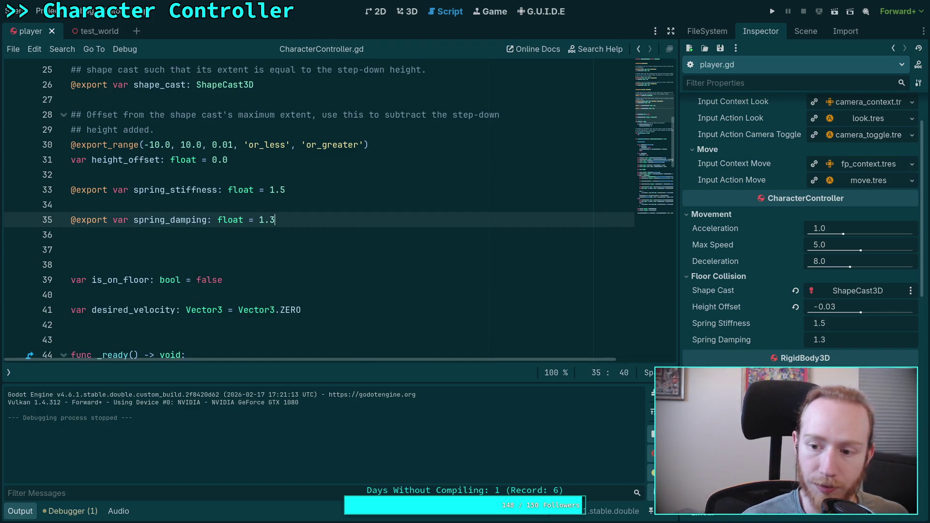
{"action": "left_click", "coordinate": [264, 232]}
Play-test damping 1.3, walking the capsule toward the pink platforms, then stop.
{"action": "key", "text": "F5"}
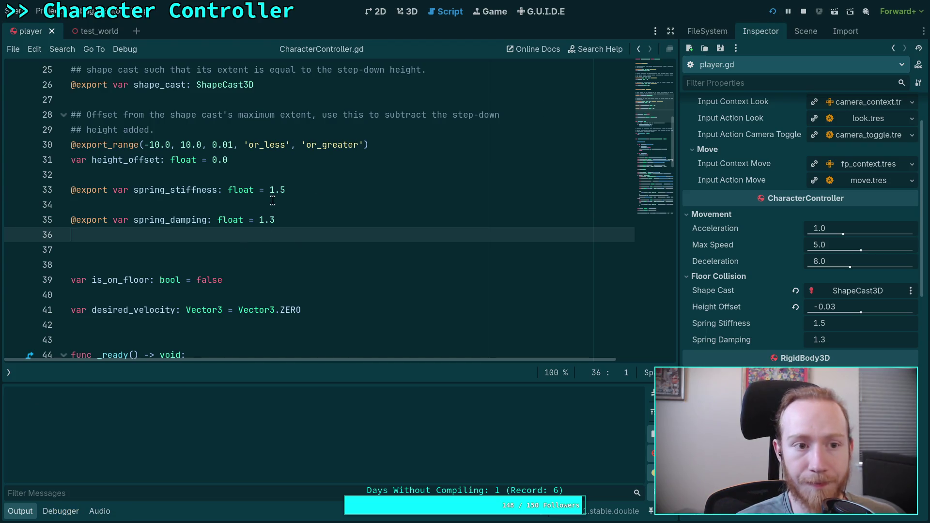
{"action": "key", "text": "w"}
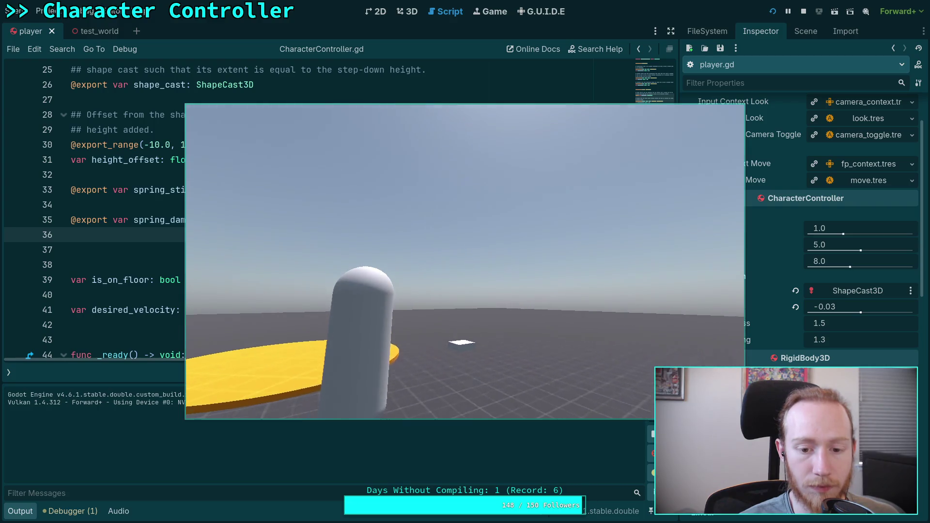
{"action": "key", "text": "w"}
{"action": "key", "text": "w"}
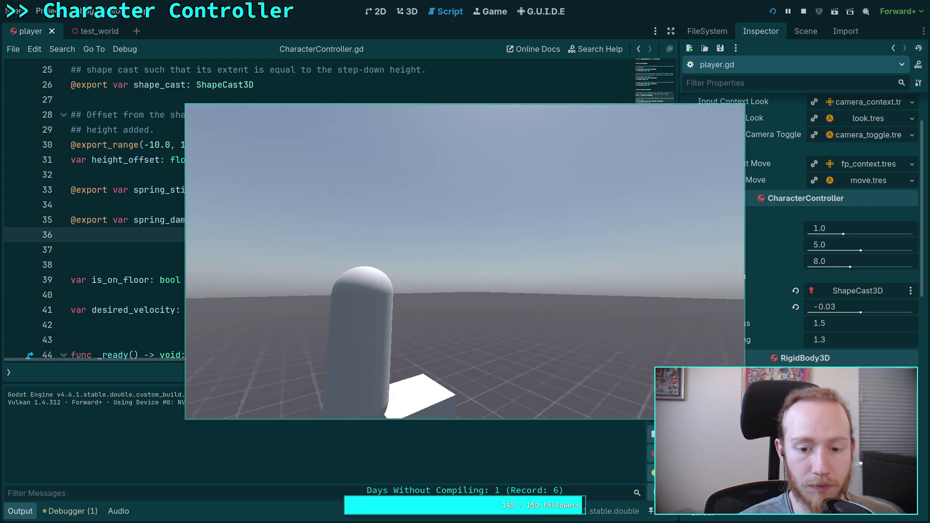
{"action": "key", "text": "w"}
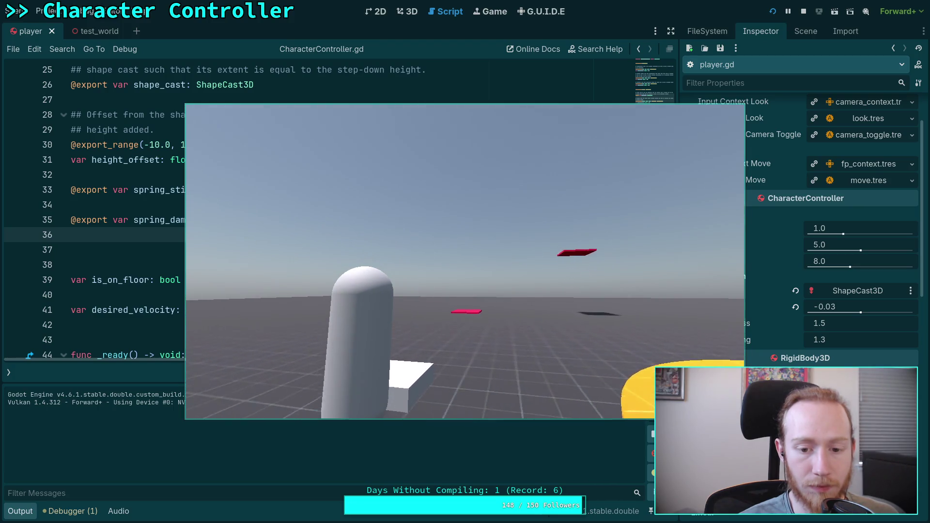
{"action": "key", "text": "w"}
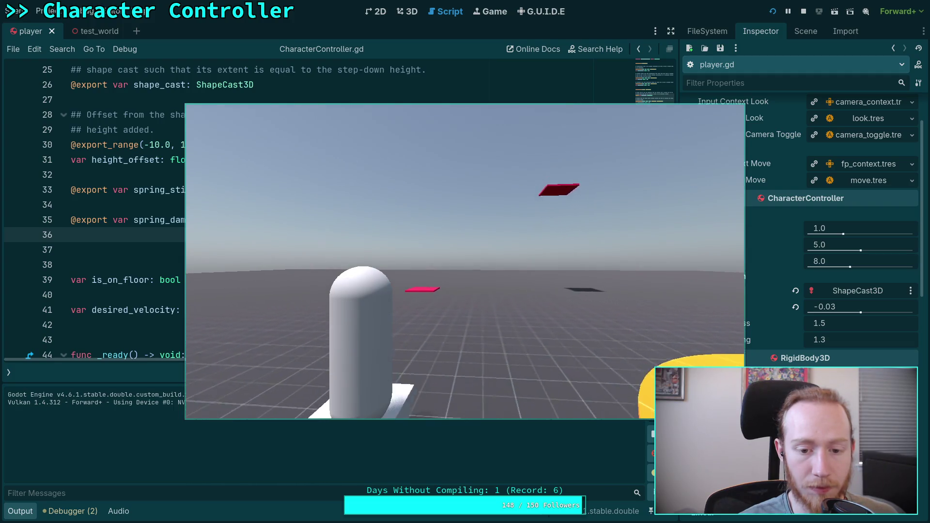
{"action": "left_click", "coordinate": [802, 12]}
Revert spring_damping to 1.2 and save CharacterController.gd.
{"action": "left_click", "coordinate": [243, 247]}
{"action": "scroll", "coordinate": [243, 246], "scroll_direction": "down", "scroll_amount": 4}
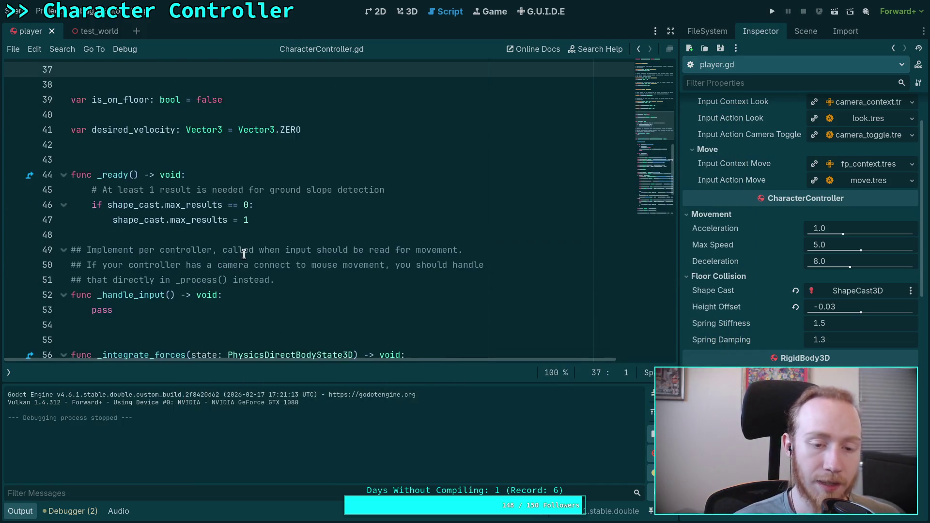
{"action": "scroll", "coordinate": [243, 247], "scroll_direction": "up", "scroll_amount": 5}
{"action": "left_click", "coordinate": [286, 264]}
{"action": "key", "text": "BackSpace"}
{"action": "type", "text": "2"}
{"action": "key", "text": "ctrl+s"}
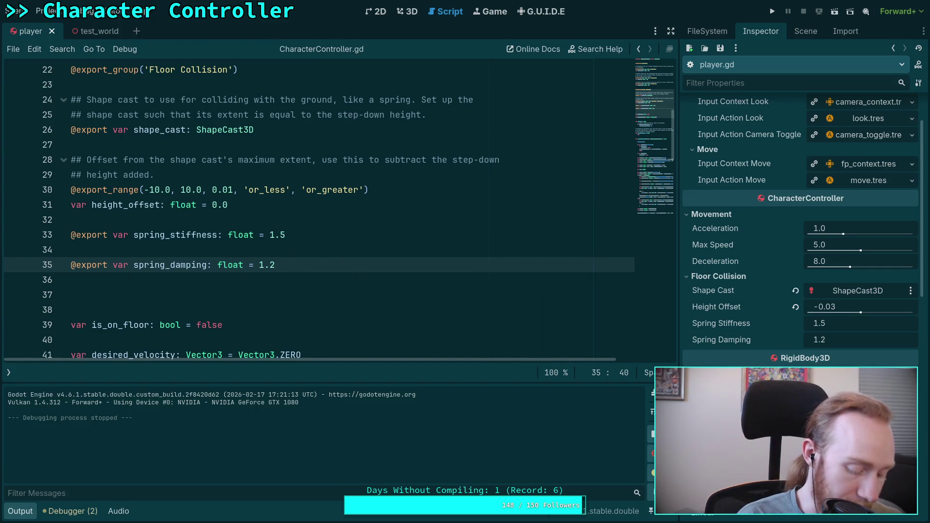
{"action": "key", "text": "super+3"}
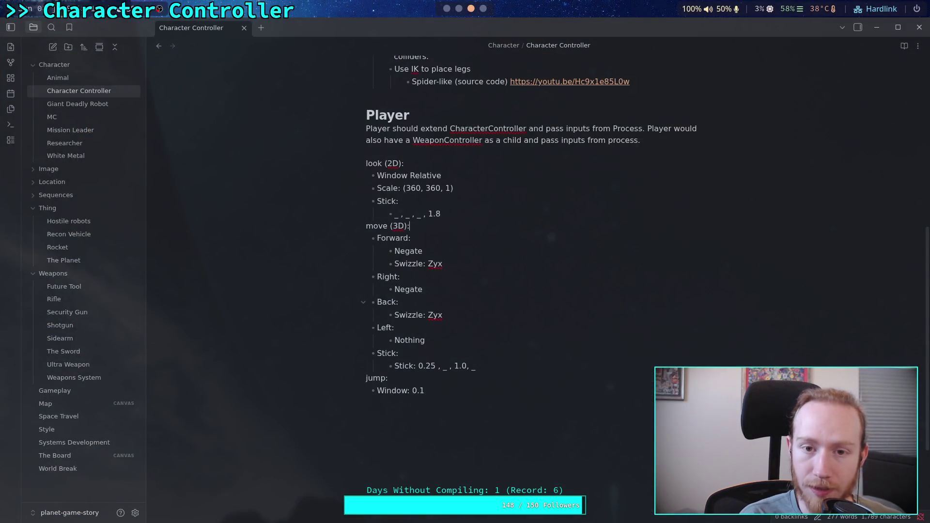
In tmux window 1, run git diff on godot-game/character/.
{"action": "key", "text": "super+2"}
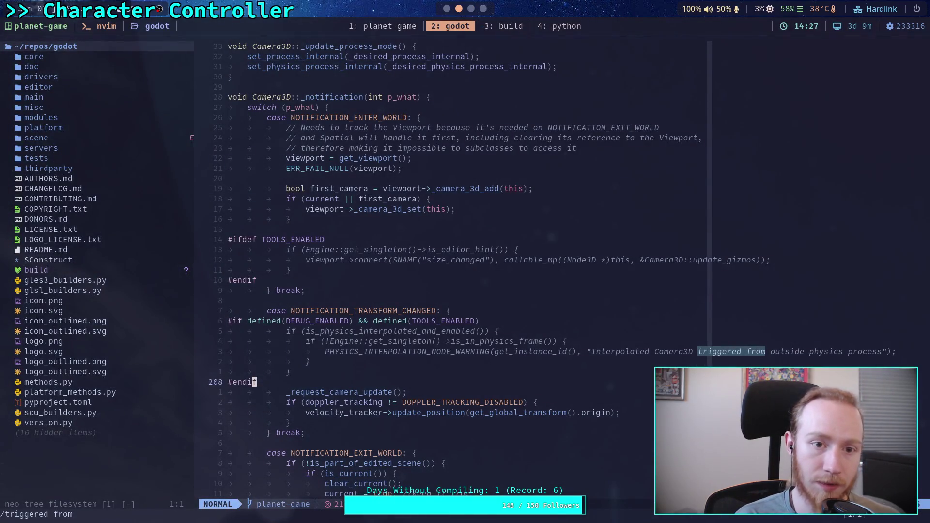
{"action": "type", "text": ":q"}
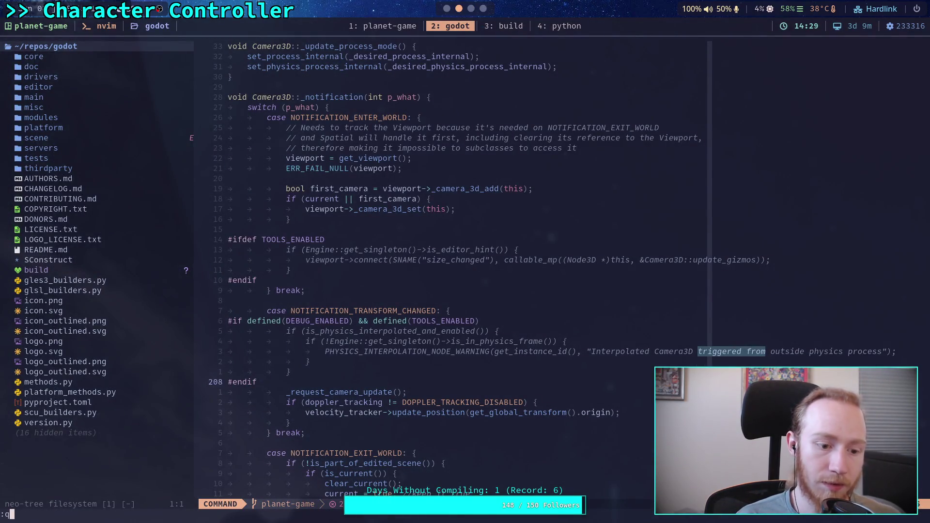
{"action": "key", "text": "Escape"}
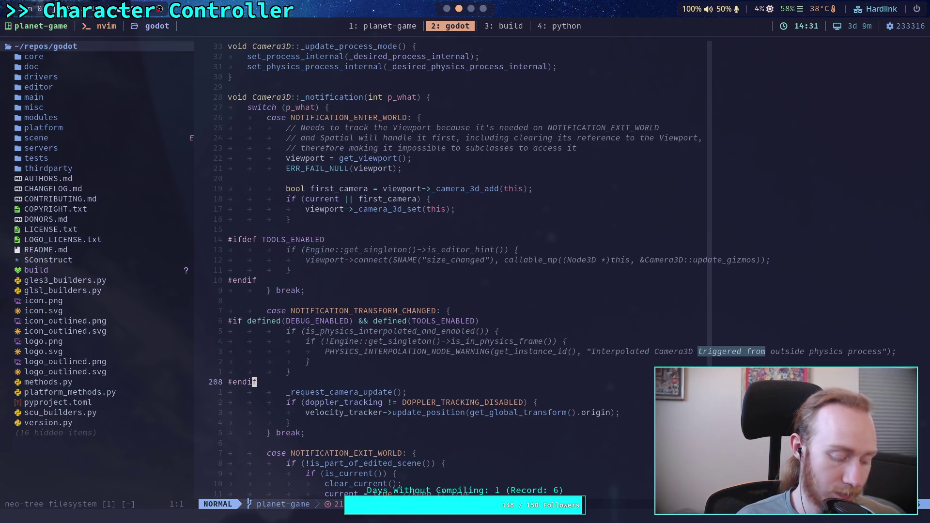
{"action": "key", "text": "ctrl+b"}
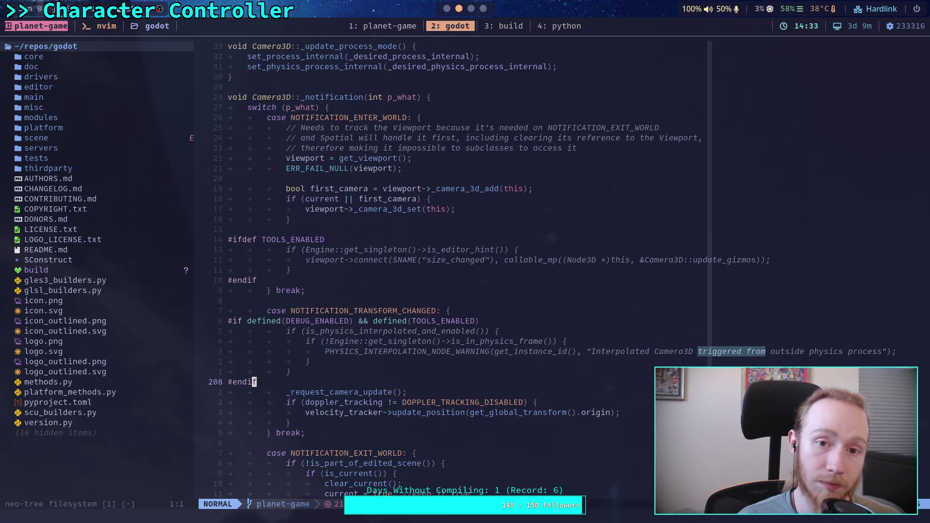
{"action": "type", "text": "1gu"}
{"action": "type", "text": "t diff "}
{"action": "type", "text": "cha"}
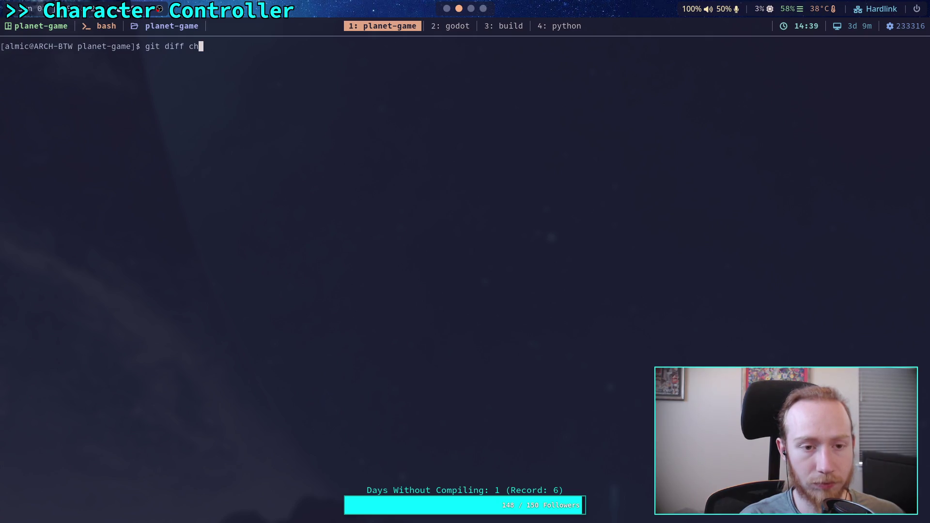
{"action": "key", "text": "BackSpace"}
{"action": "key", "text": "BackSpace"}
{"action": "type", "text": "go"}
{"action": "key", "text": "Tab"}
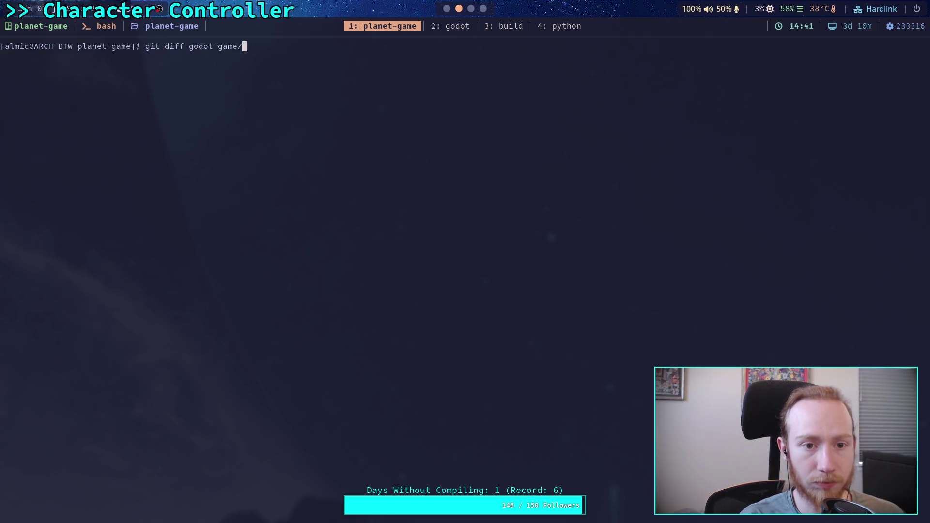
{"action": "type", "text": "ch"}
{"action": "key", "text": "Tab"}
{"action": "key", "text": "Return"}
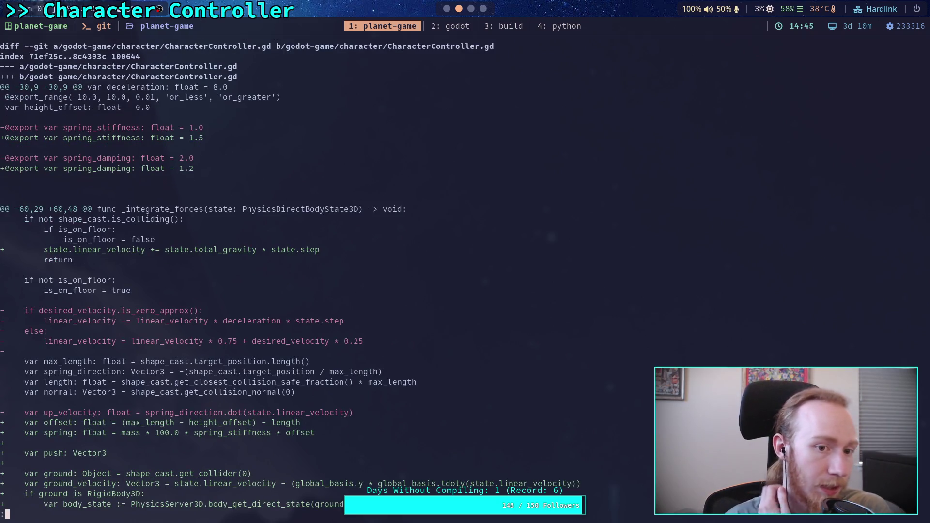
Page through the diff to the player.tscn changes, then select spring_stiffness 1.5 in Godot.
{"action": "key", "text": "space"}
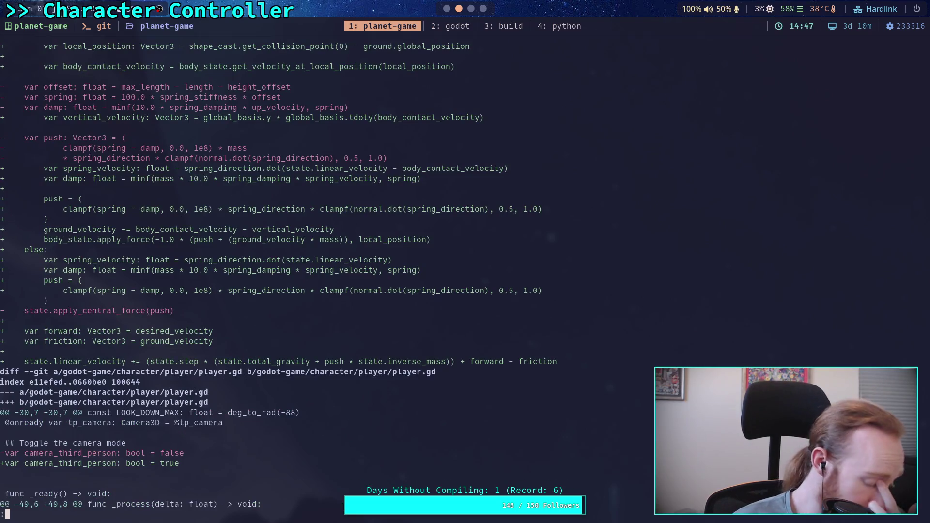
{"action": "scroll", "coordinate": [278, 275], "scroll_direction": "down", "scroll_amount": 14}
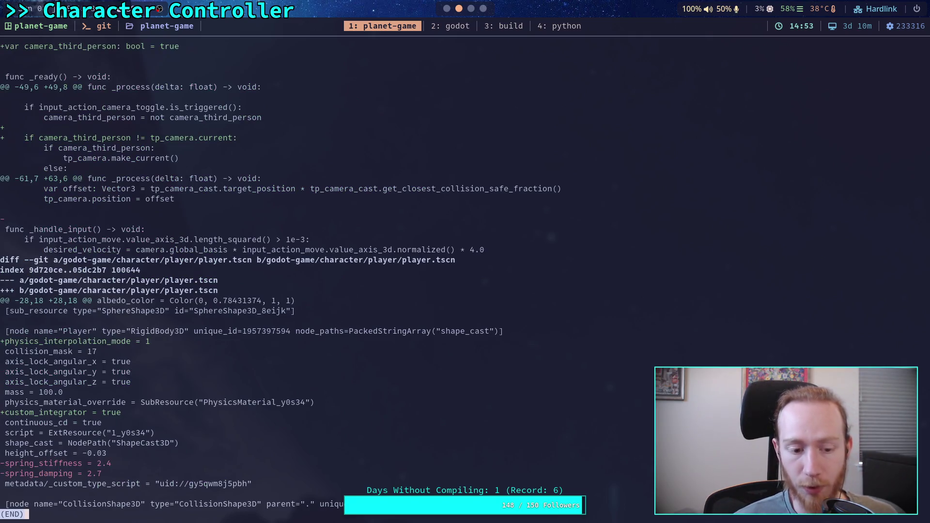
{"action": "key", "text": "q"}
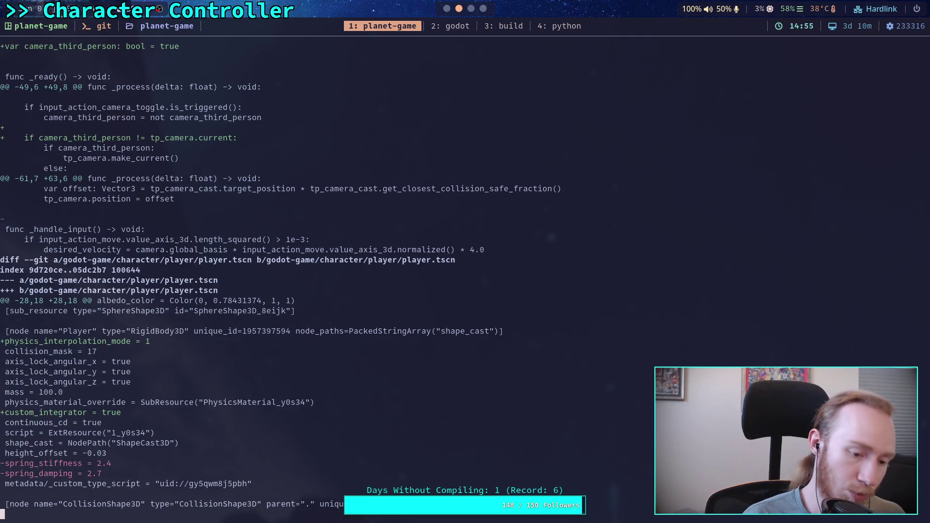
{"action": "key", "text": "super+2"}
{"action": "left_click_drag", "start_coordinate": [286, 236], "coordinate": [269, 237]}
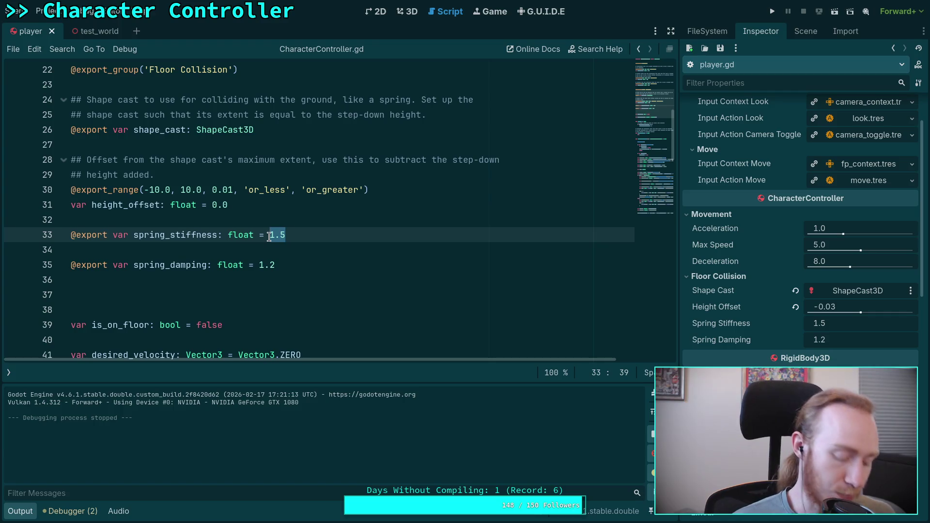
Change spring_stiffness from 1.5 to 2.4 and save the script.
{"action": "key", "text": "super+1"}
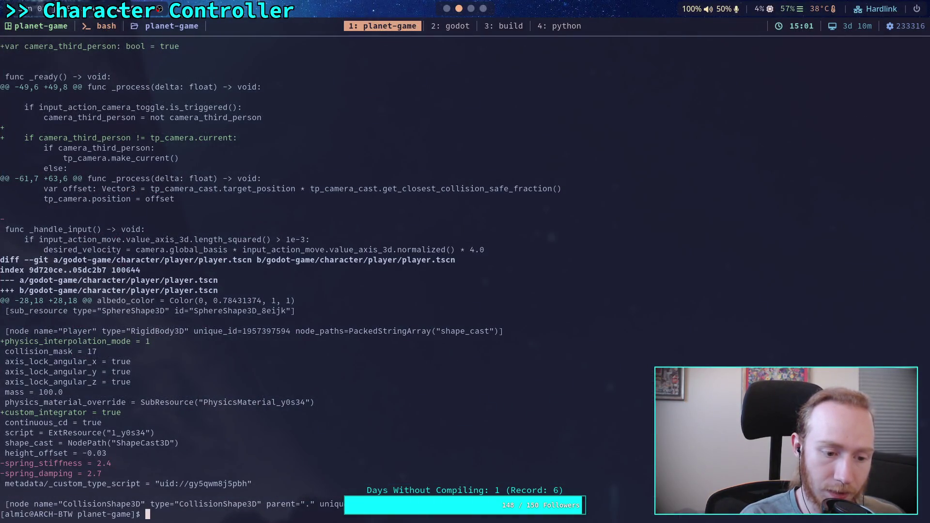
{"action": "key", "text": "super+2"}
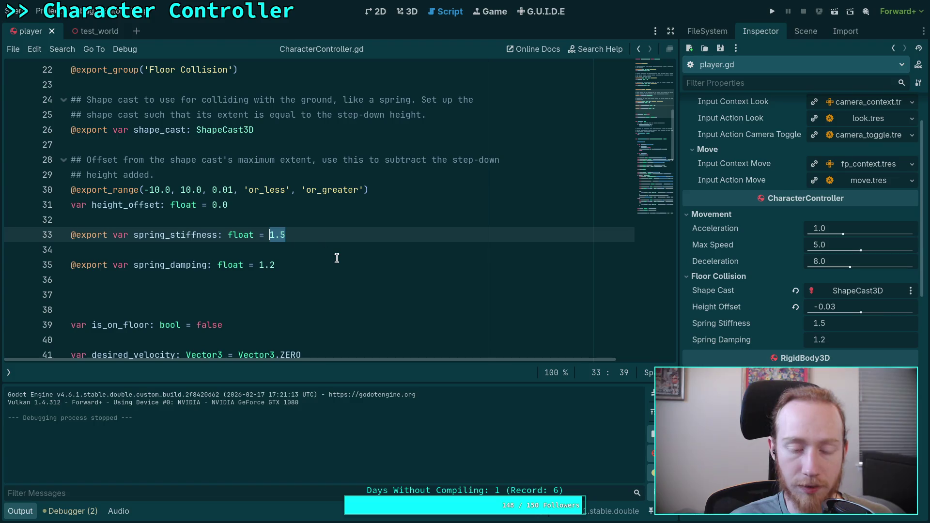
{"action": "type", "text": "2"}
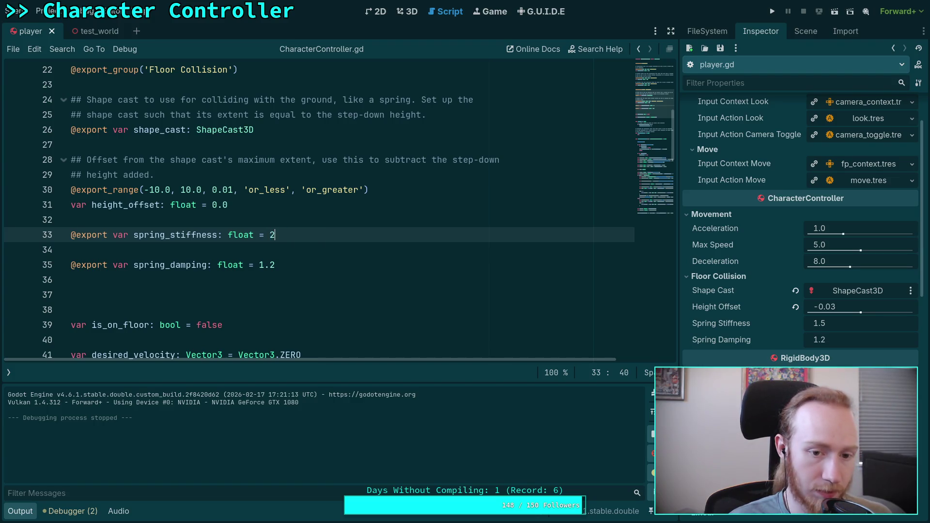
{"action": "left_click", "coordinate": [288, 264]}
{"action": "key", "text": "ctrl+s"}
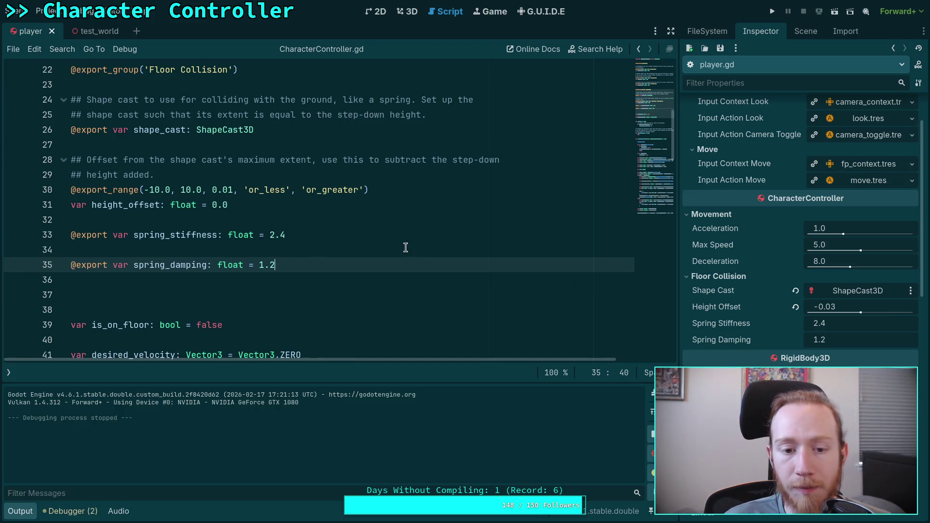
Set spring_damping to 2.0 and remove the extra blank line below it.
{"action": "key", "text": "BackSpace"}
{"action": "key", "text": "BackSpace"}
{"action": "key", "text": "BackSpace"}
{"action": "key", "text": "Return"}
{"action": "key", "text": "BackSpace"}
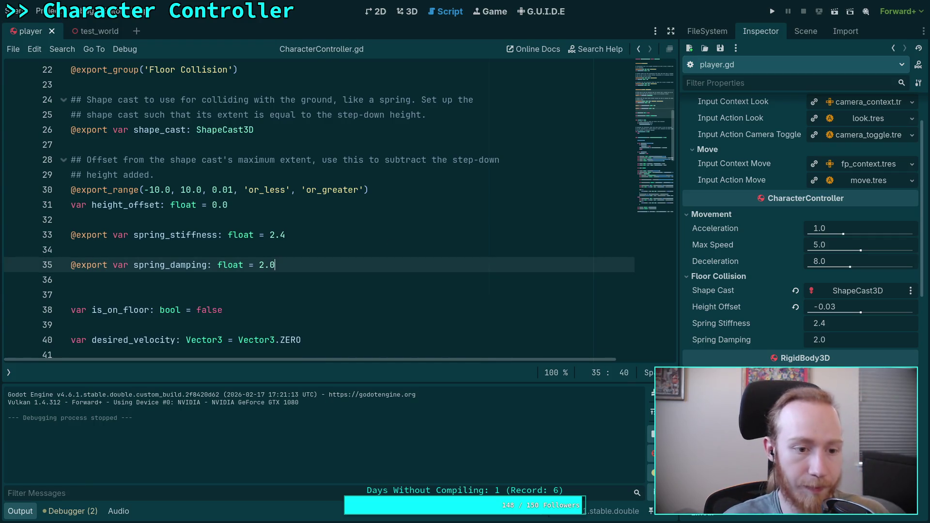
{"action": "key", "text": "Delete"}
{"action": "key", "text": "F5"}
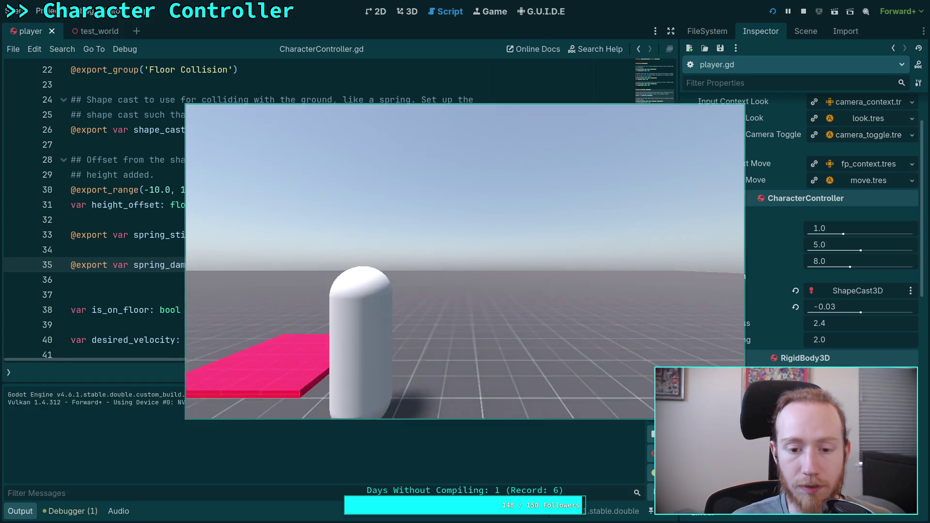
Walk the capsule onto the white platform with stiffness 2.4, then stop the game.
{"action": "mouse_move", "coordinate": [465, 261]}
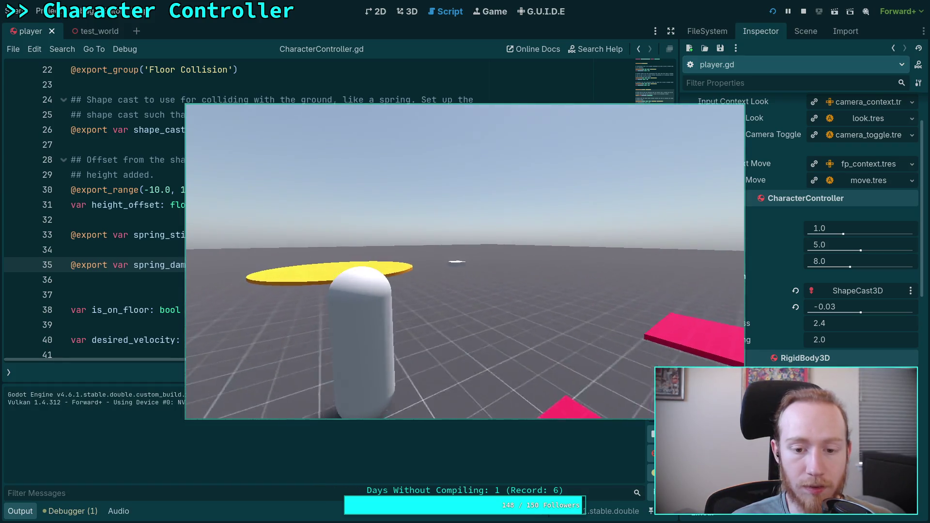
{"action": "key", "text": "w"}
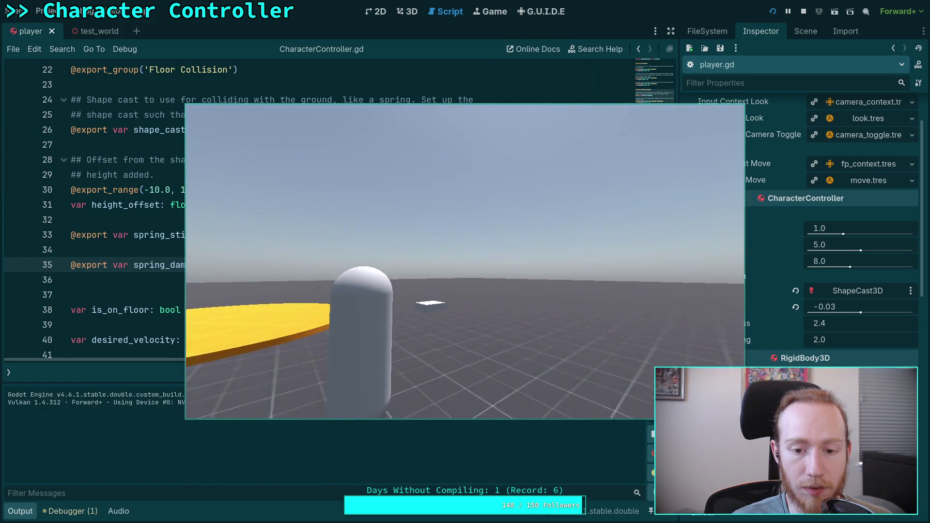
{"action": "key", "text": "w"}
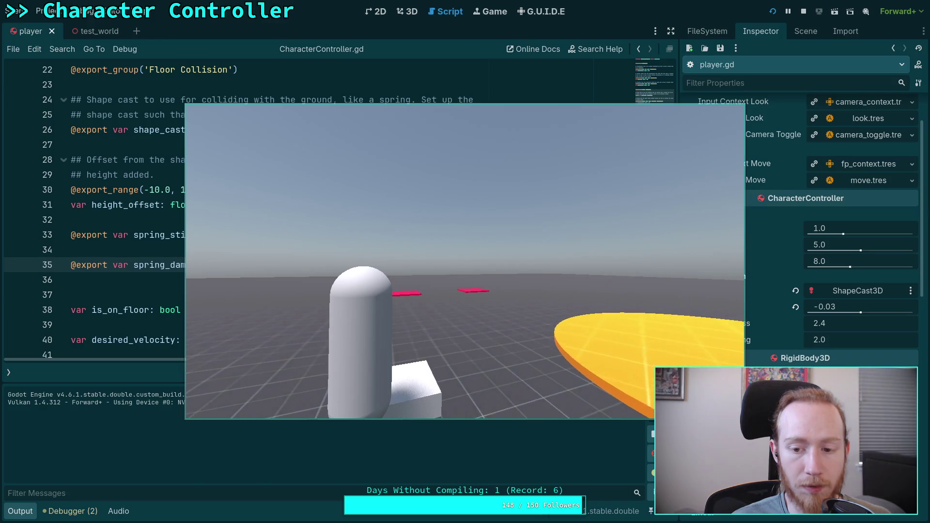
{"action": "left_click", "coordinate": [802, 11]}
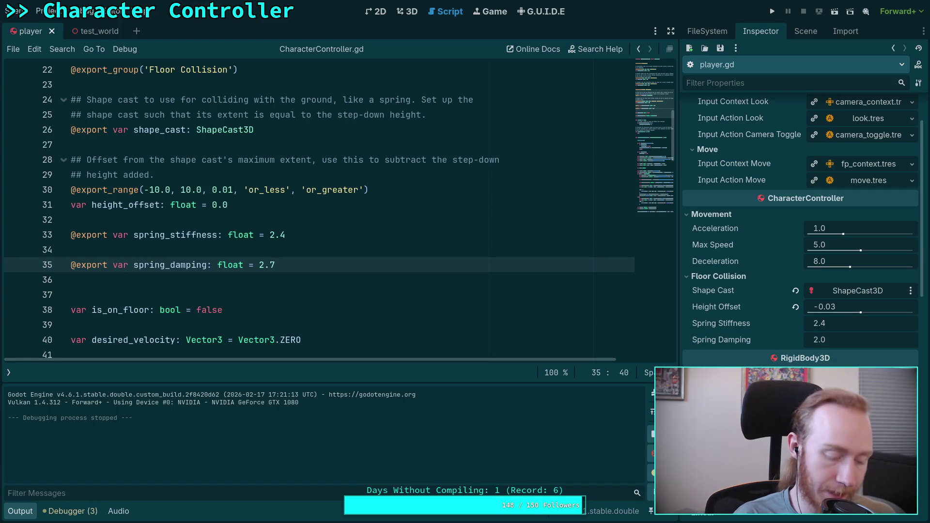
Play-test damping 2.7, walking the capsule onto the white tile and back.
{"action": "left_click", "coordinate": [771, 12]}
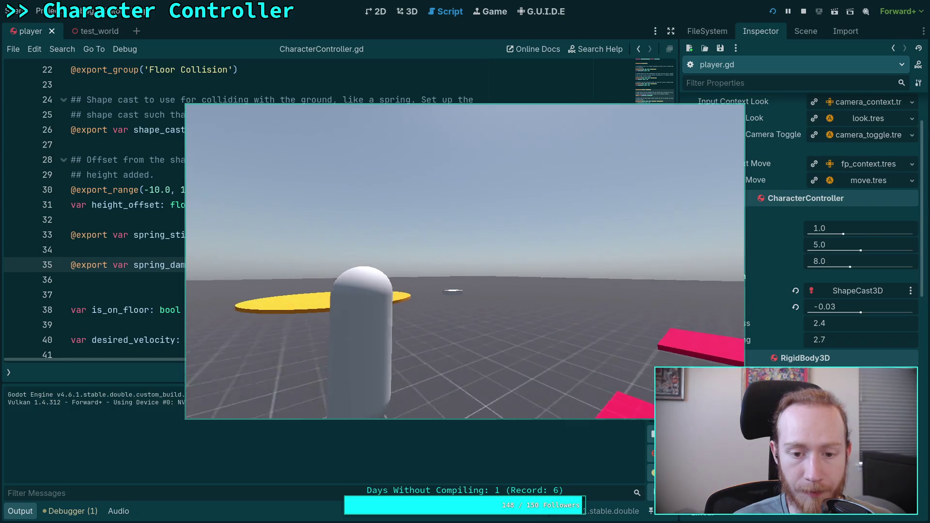
{"action": "key", "text": "w"}
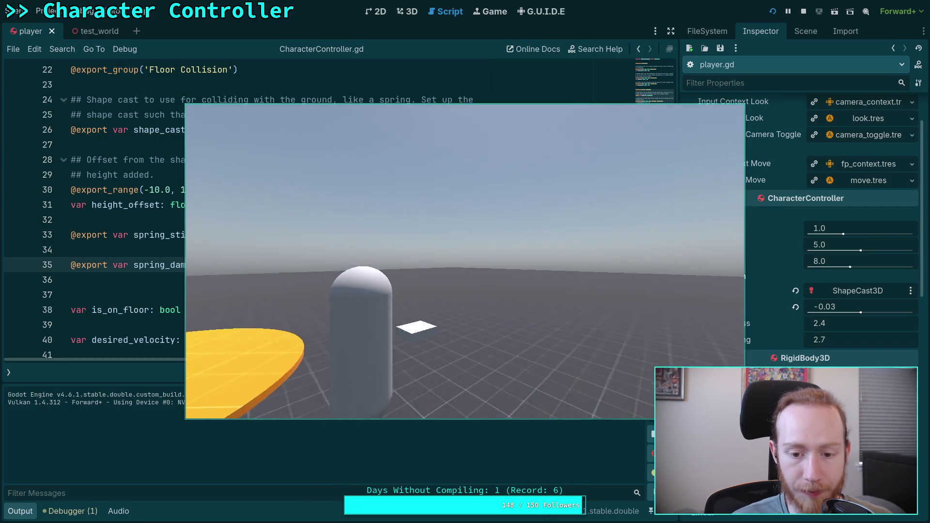
{"action": "key", "text": "w"}
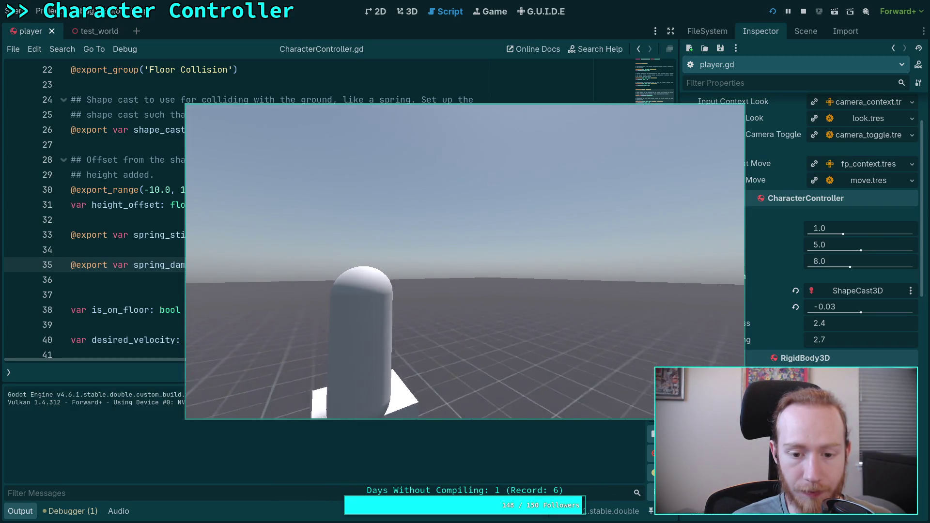
{"action": "key", "text": "s"}
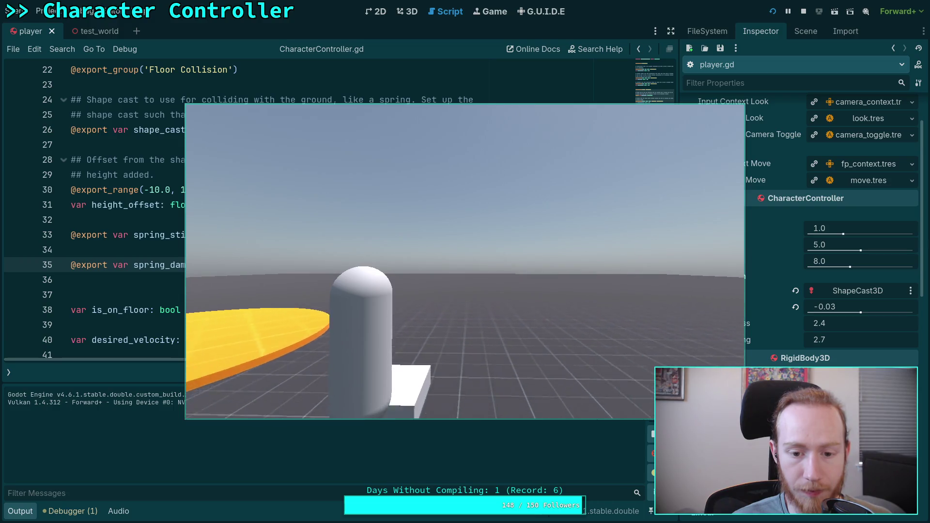
{"action": "left_click", "coordinate": [803, 11]}
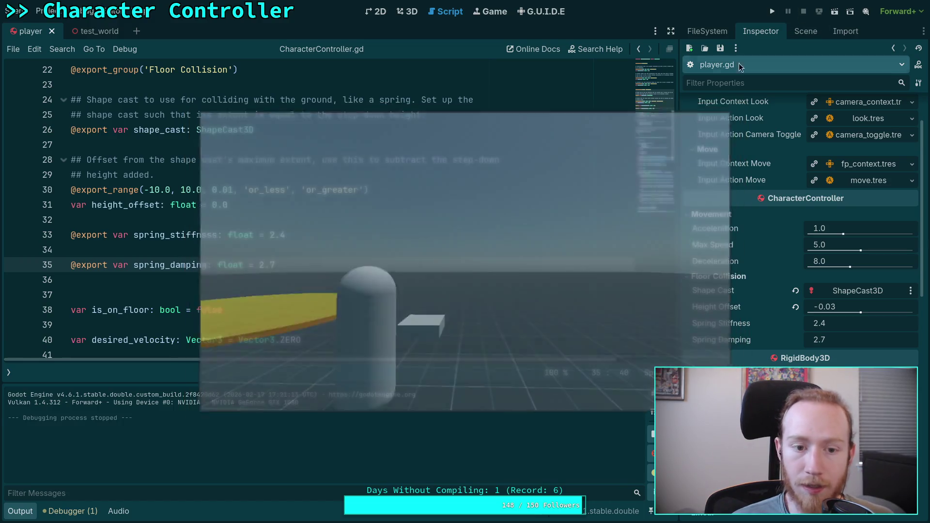
Set spring_stiffness to 1.5 and spring_damping to 1.2, then save.
{"action": "left_click", "coordinate": [311, 236]}
{"action": "left_click", "coordinate": [274, 265]}
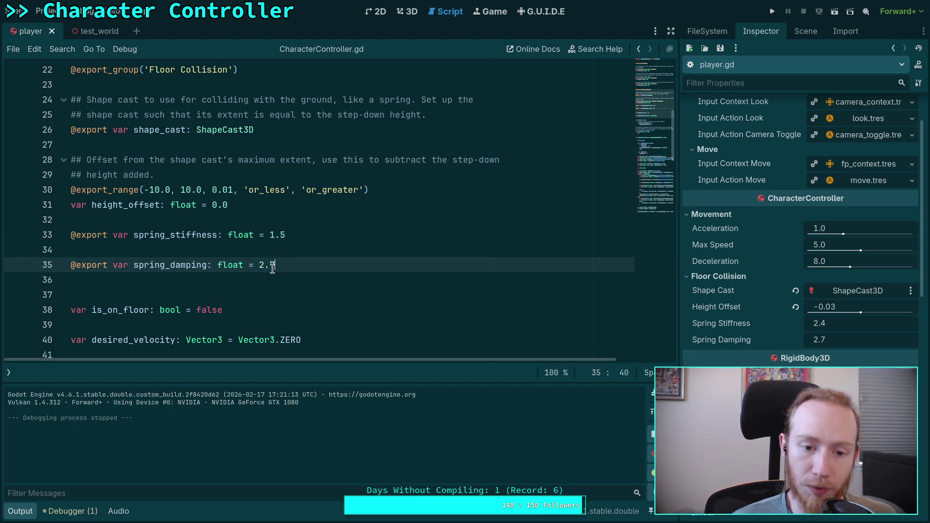
{"action": "type", "text": "1.2"}
{"action": "key", "text": "ctrl+s"}
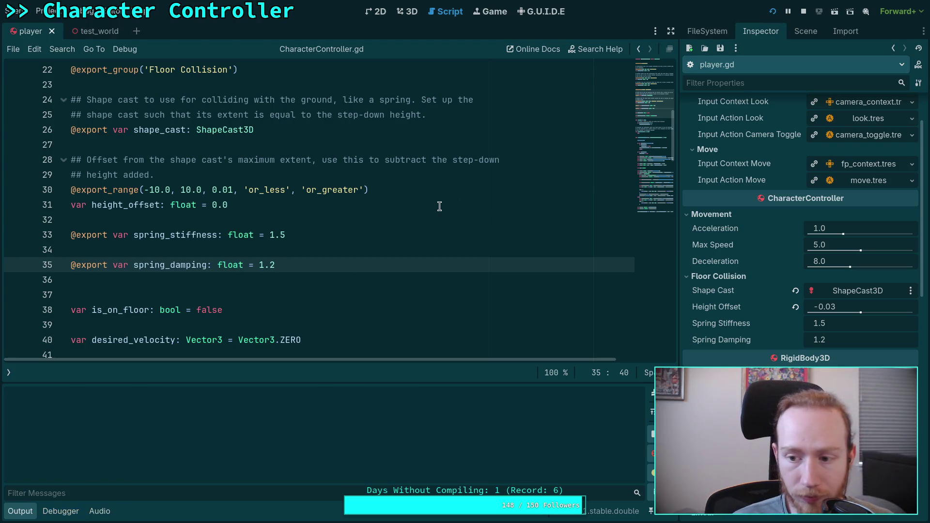
Play-test stiffness 1.5 and damping 1.2, stop with F8, and switch to the terminal.
{"action": "key", "text": "F5"}
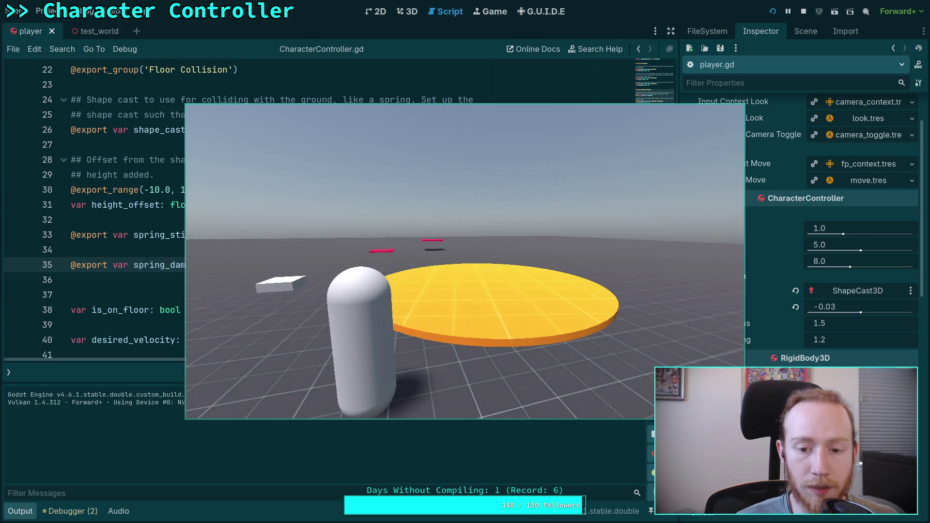
{"action": "key", "text": "F8"}
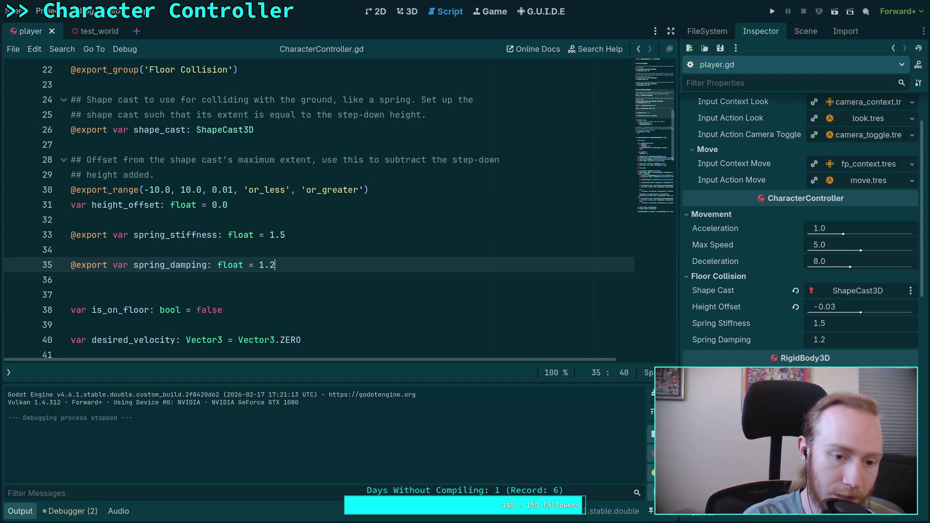
{"action": "key", "text": "super+1"}
Run git diff and read the spring values, ground-friction rework and player.gd camera change.
{"action": "type", "text": "git diff"}
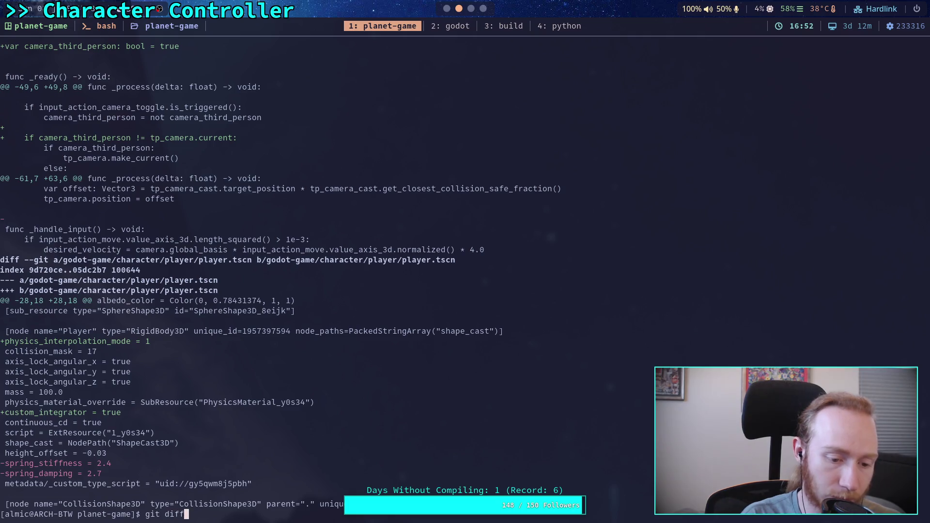
{"action": "key", "text": "Return"}
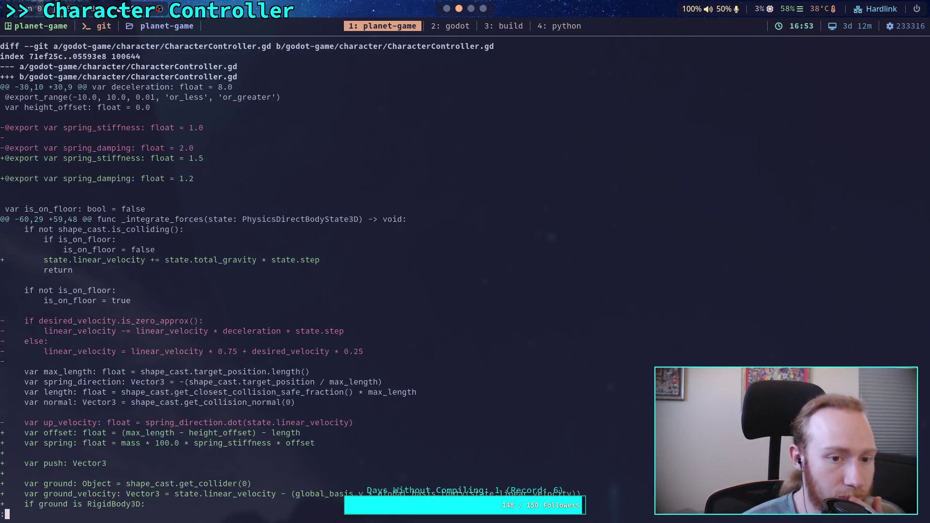
{"action": "key", "text": "Down"}
{"action": "key", "text": "Down"}
{"action": "key", "text": "Down"}
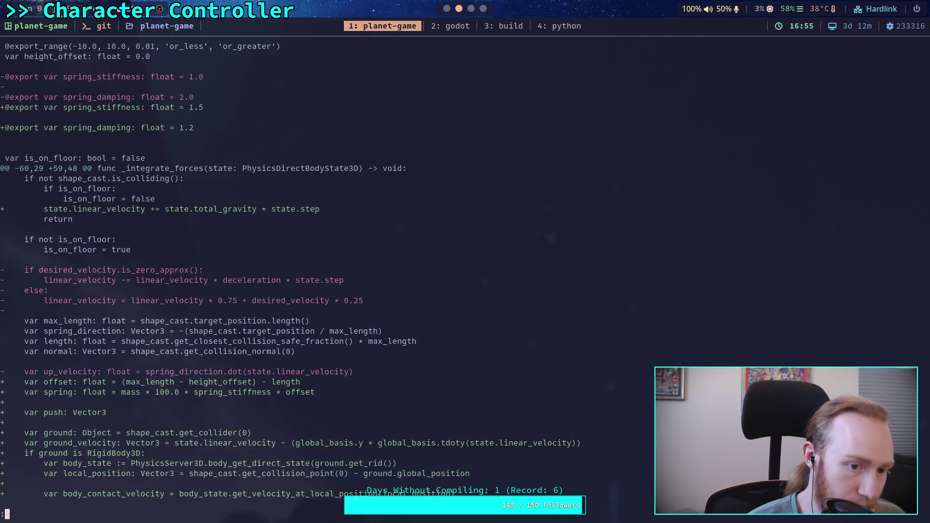
{"action": "key", "text": "Down"}
{"action": "key", "text": "Down"}
{"action": "key", "text": "Down"}
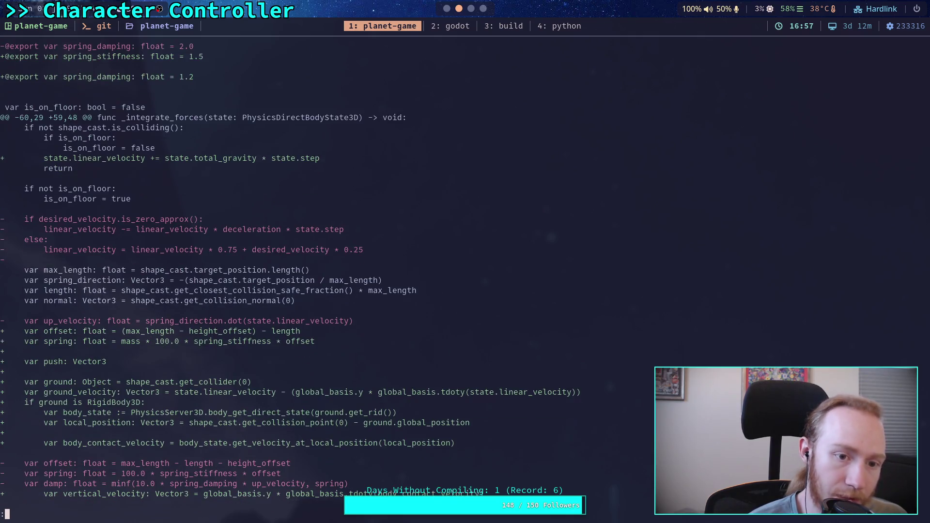
{"action": "key", "text": "Down"}
{"action": "key", "text": "Down"}
{"action": "key", "text": "Down"}
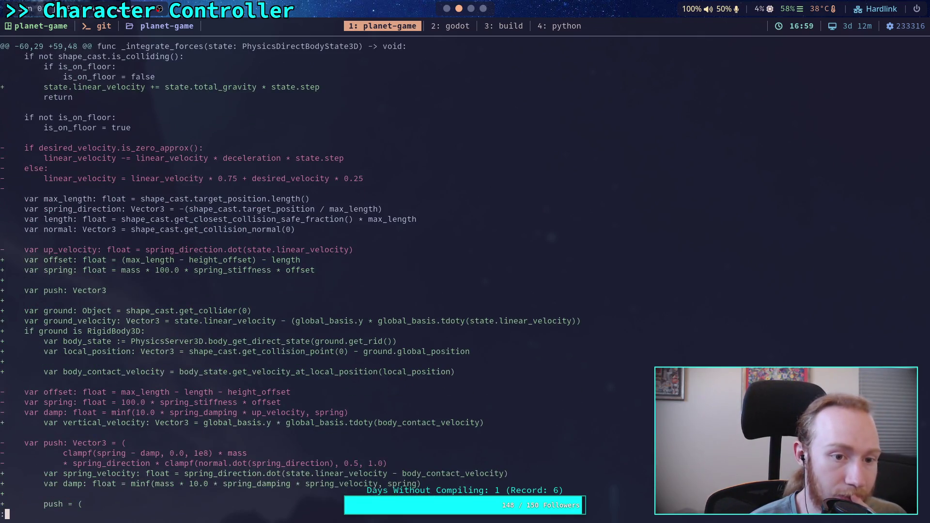
{"action": "key", "text": "Down"}
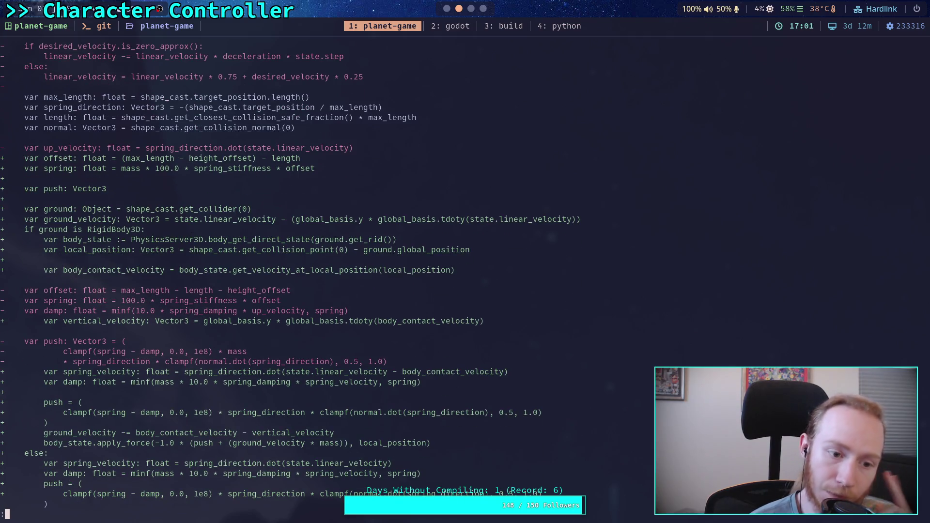
{"action": "key", "text": "Down"}
{"action": "key", "text": "Down"}
{"action": "key", "text": "Down"}
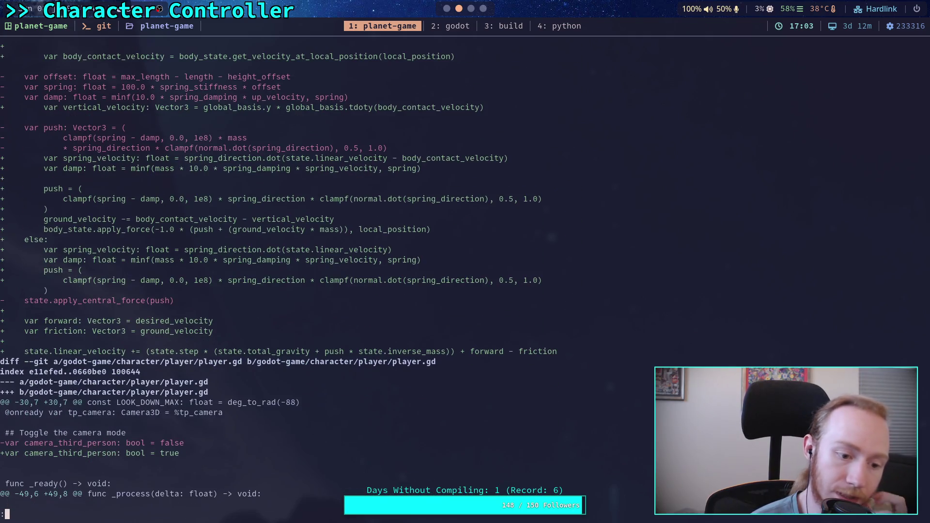
{"action": "key", "text": "Down"}
{"action": "key", "text": "Down"}
{"action": "key", "text": "Down"}
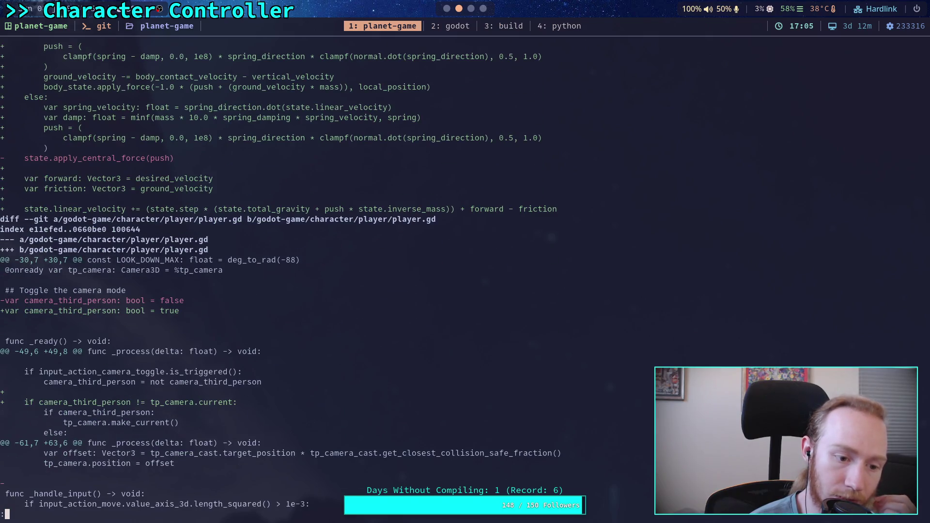
{"action": "key", "text": "super+2"}
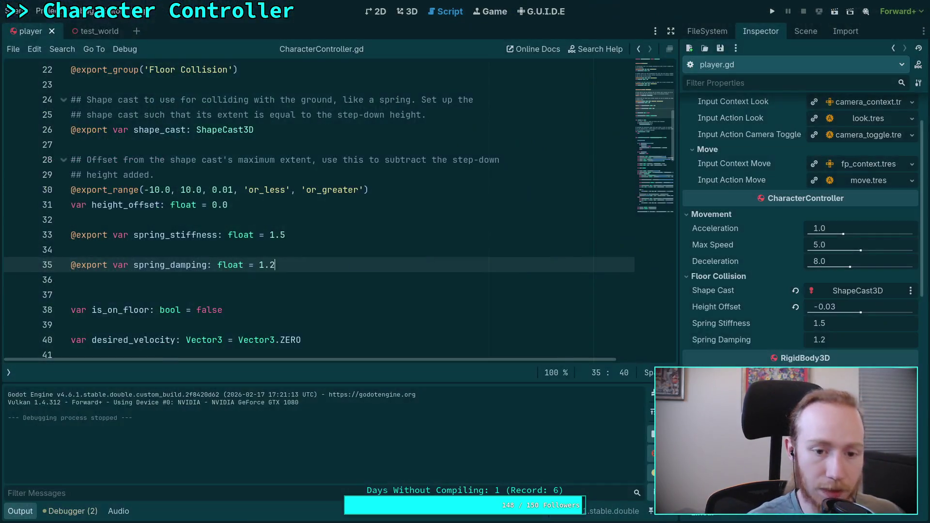
In player.gd, change the camera mode value on line 33 from true to false and save.
{"action": "scroll", "coordinate": [321, 246], "scroll_direction": "down", "scroll_amount": 3}
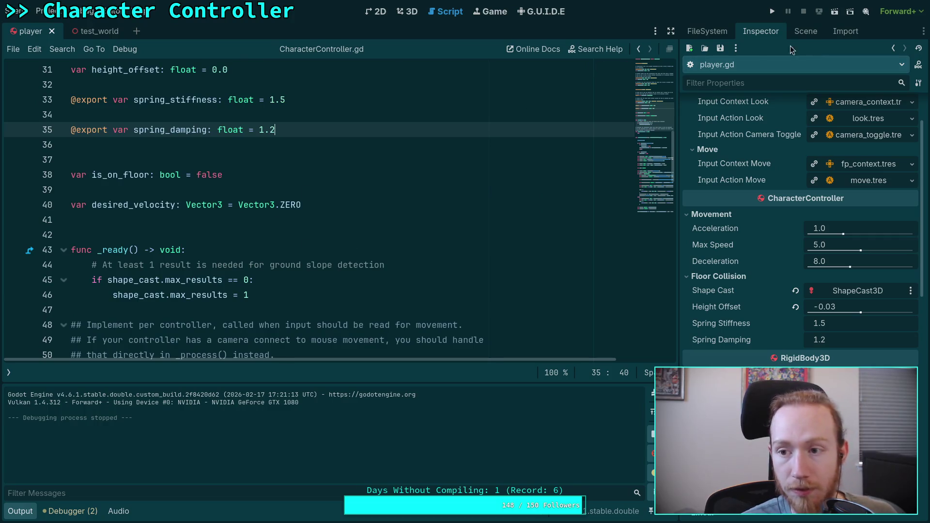
{"action": "left_click", "coordinate": [8, 371]}
{"action": "left_click", "coordinate": [73, 120]}
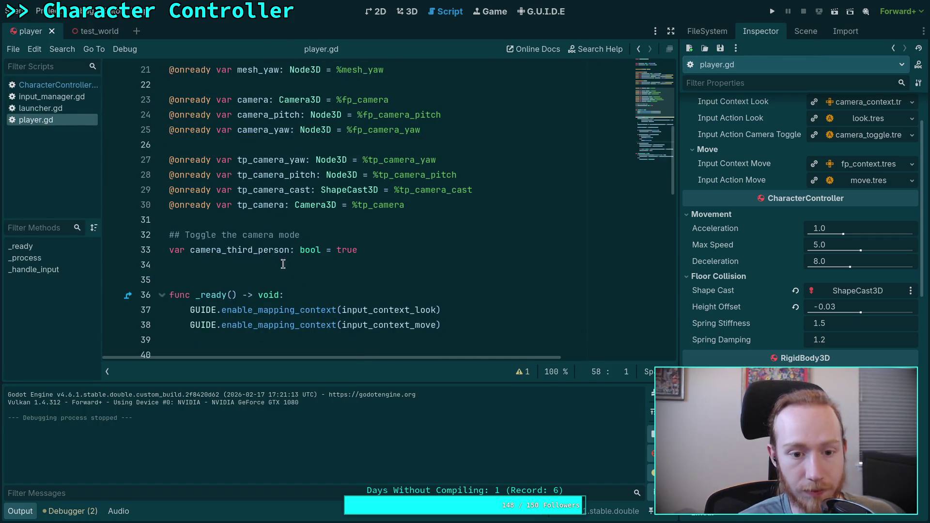
{"action": "double_click", "coordinate": [358, 245]}
{"action": "type", "text": "false"}
{"action": "key", "text": "ctrl+s"}
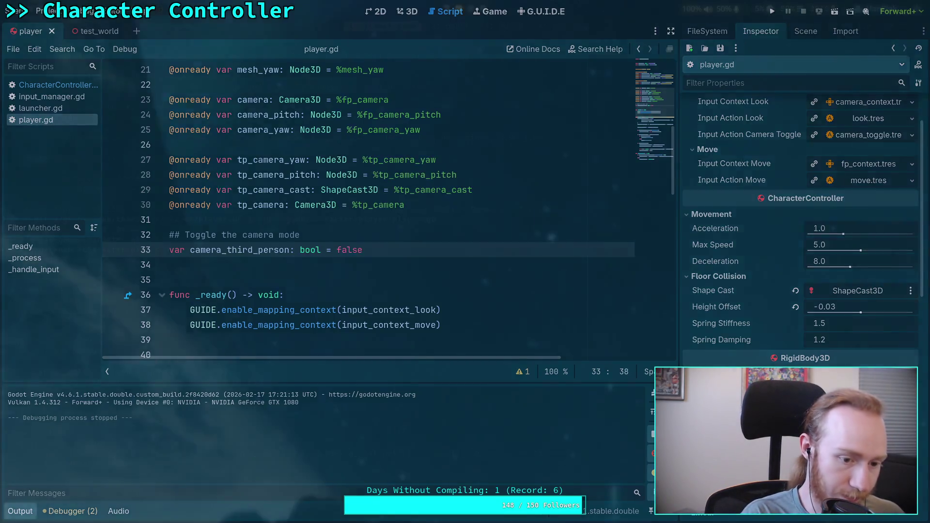
Rerun git diff in the terminal and scroll through it to check the new change.
{"action": "key", "text": "super+2"}
{"action": "key", "text": "Down"}
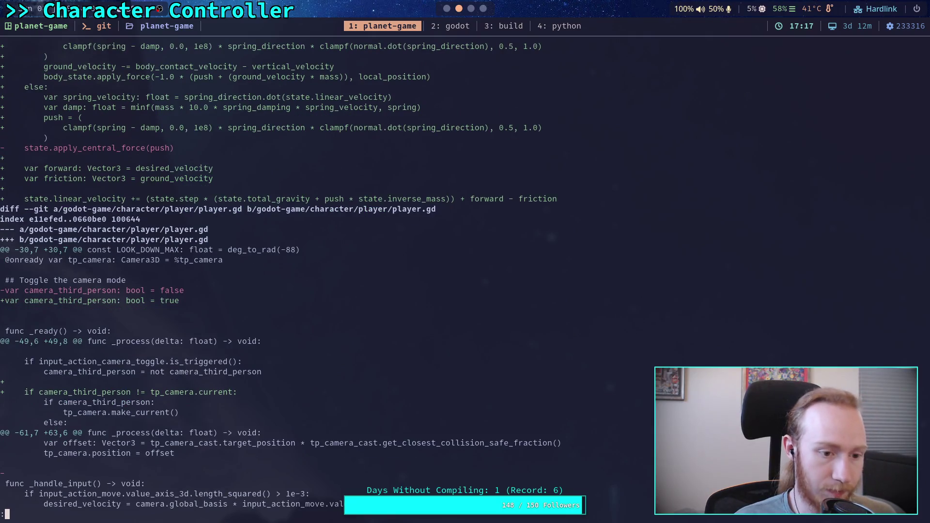
{"action": "key", "text": "q"}
{"action": "key", "text": "Up"}
{"action": "key", "text": "Return"}
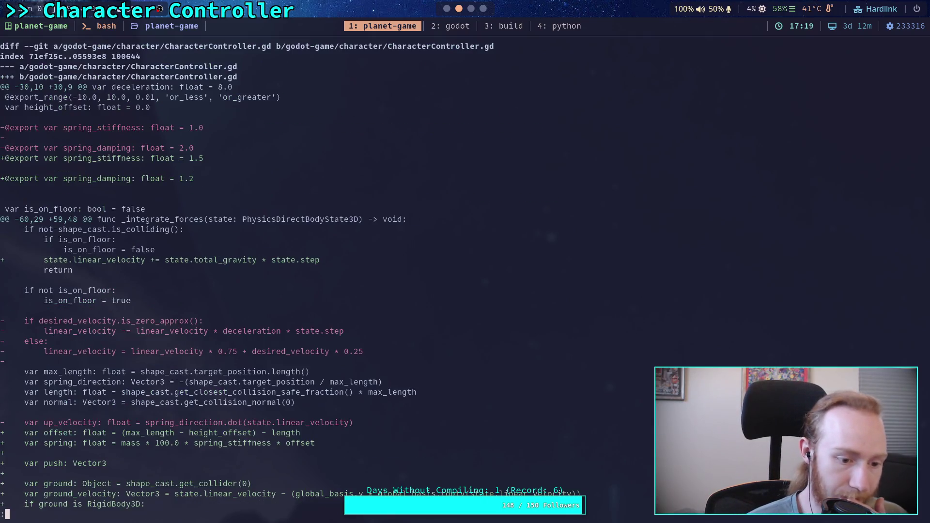
{"action": "scroll", "coordinate": [279, 275], "scroll_direction": "down", "scroll_amount": 15}
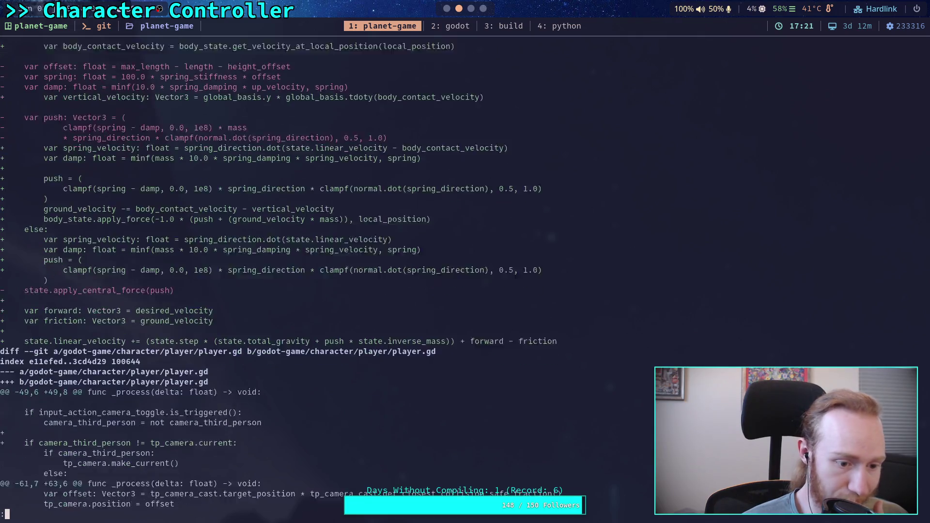
{"action": "scroll", "coordinate": [278, 275], "scroll_direction": "down", "scroll_amount": 2}
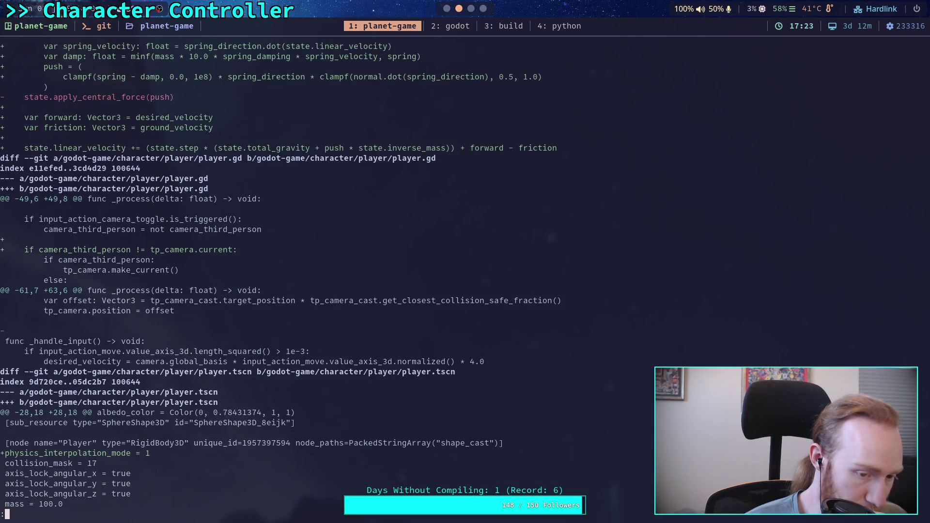
{"action": "scroll", "coordinate": [279, 275], "scroll_direction": "down", "scroll_amount": 2}
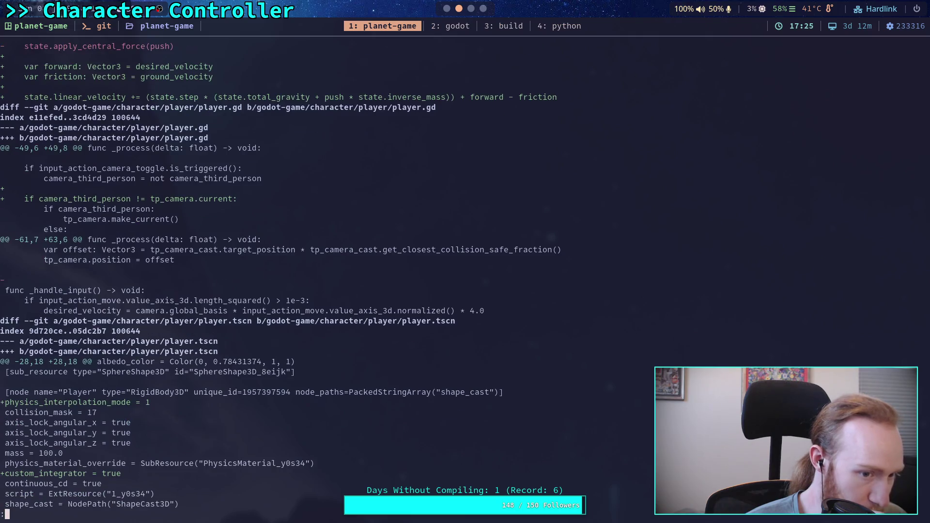
Tidy player.gd's spacing with a blank line before _handle_input and between _ready and _process, then save.
{"action": "key", "text": "super+2"}
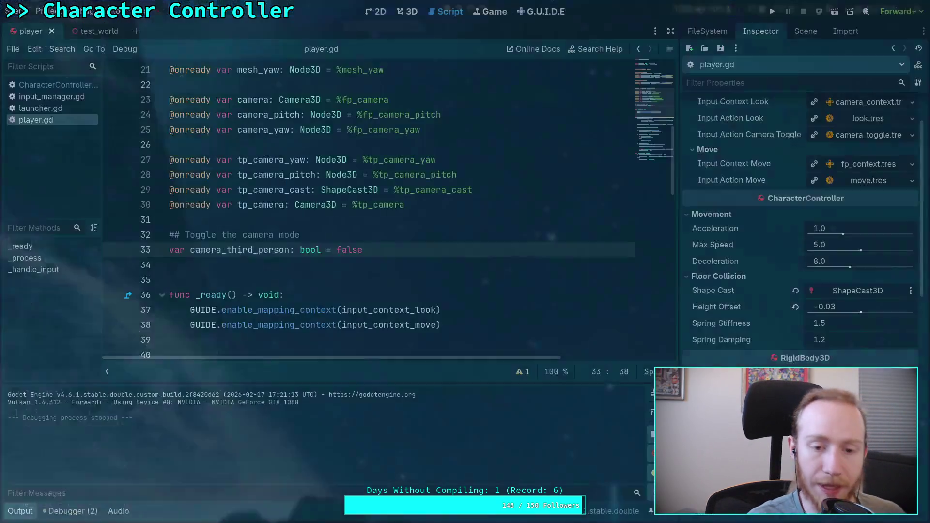
{"action": "scroll", "coordinate": [222, 223], "scroll_direction": "down", "scroll_amount": 9}
{"action": "scroll", "coordinate": [222, 223], "scroll_direction": "down", "scroll_amount": 3}
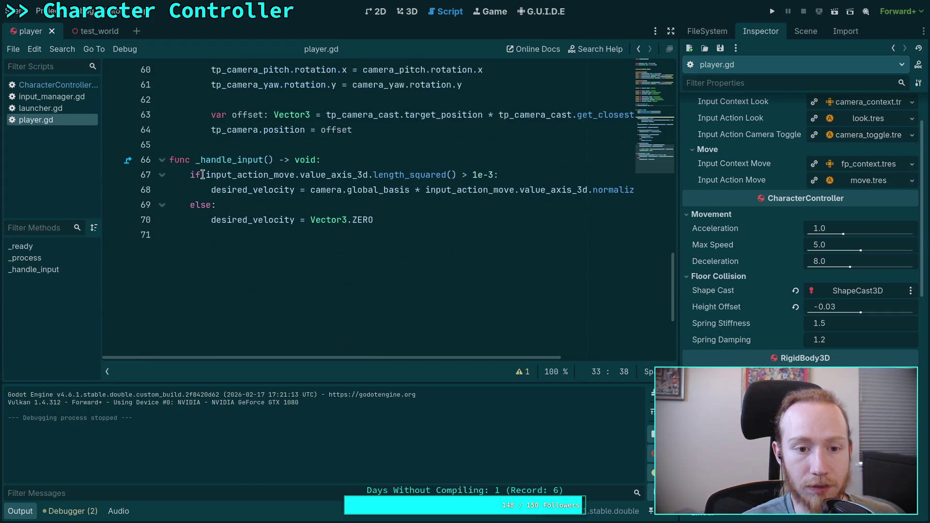
{"action": "left_click", "coordinate": [228, 145]}
{"action": "key", "text": "Return"}
{"action": "key", "text": "ctrl+s"}
{"action": "scroll", "coordinate": [280, 176], "scroll_direction": "up", "scroll_amount": 9}
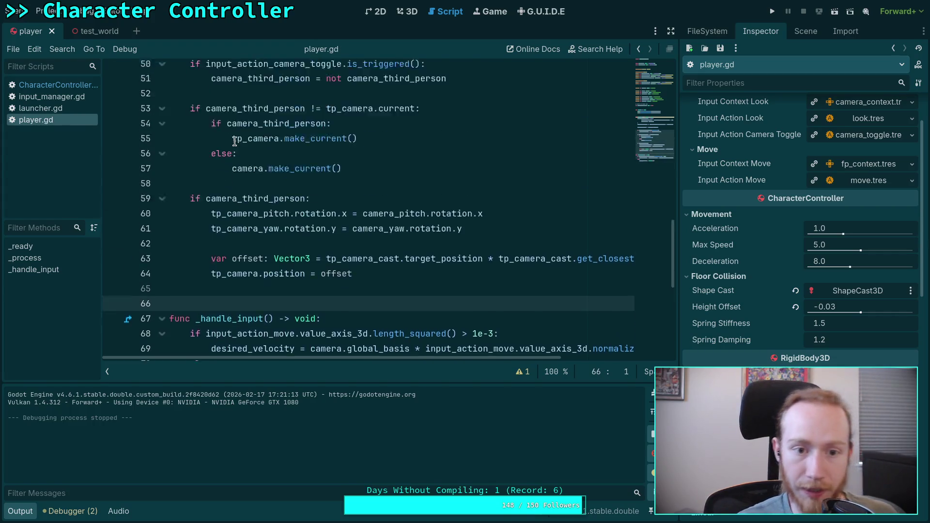
{"action": "left_click", "coordinate": [280, 176]}
{"action": "key", "text": "ctrl+s"}
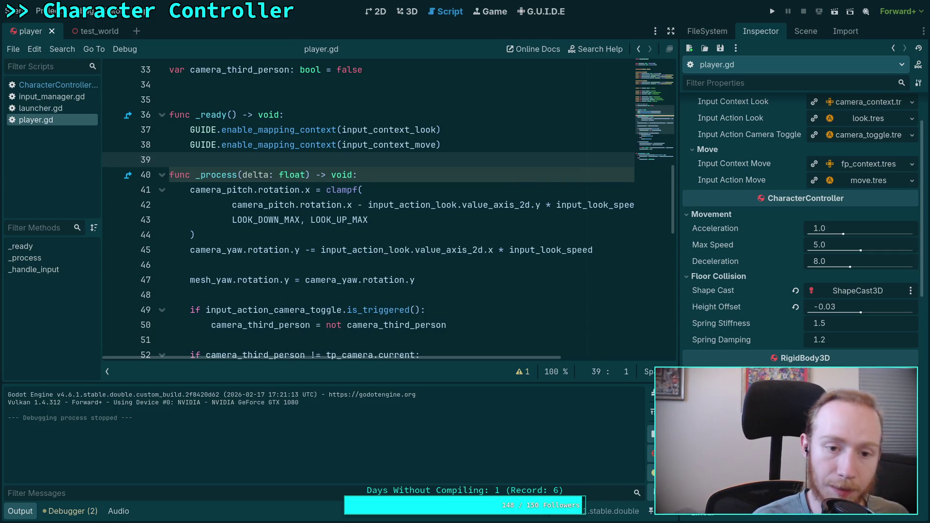
Rerun git diff in the terminal to include the tidied script.
{"action": "key", "text": "super+1"}
{"action": "key", "text": "q"}
{"action": "key", "text": "Up"}
{"action": "key", "text": "Return"}
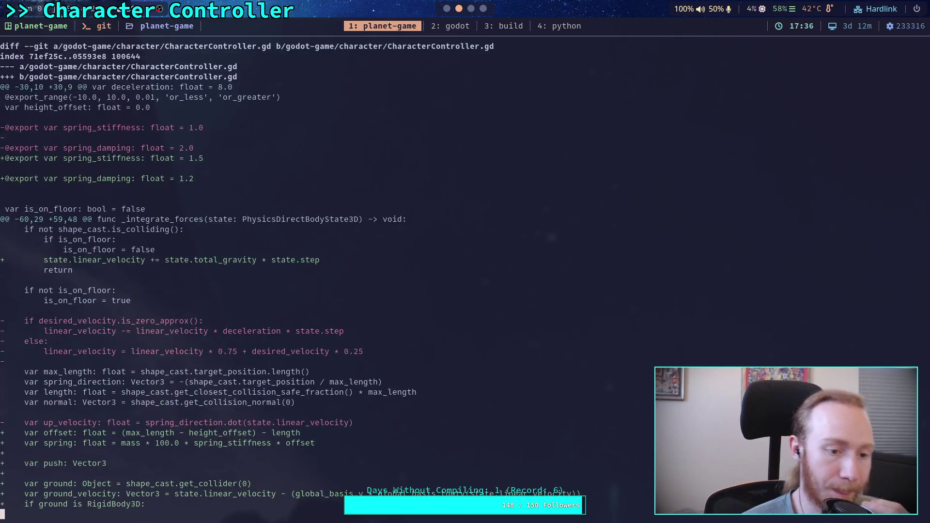
{"action": "scroll", "coordinate": [279, 275], "scroll_direction": "down", "scroll_amount": 10}
{"action": "scroll", "coordinate": [278, 275], "scroll_direction": "down", "scroll_amount": 11}
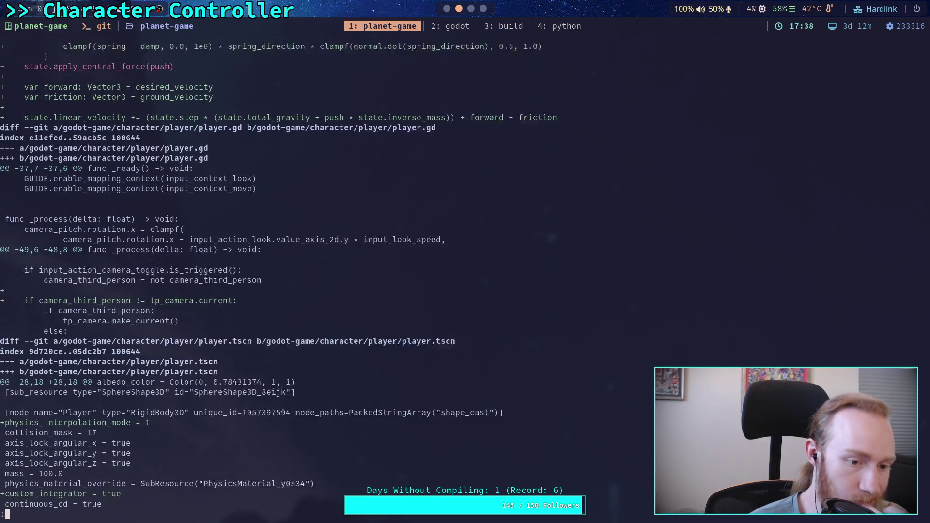
Scroll the diff through player.tscn, project.godot, test_world.tscn and Character Controller.md to (END).
{"action": "scroll", "coordinate": [278, 275], "scroll_direction": "down", "scroll_amount": 2}
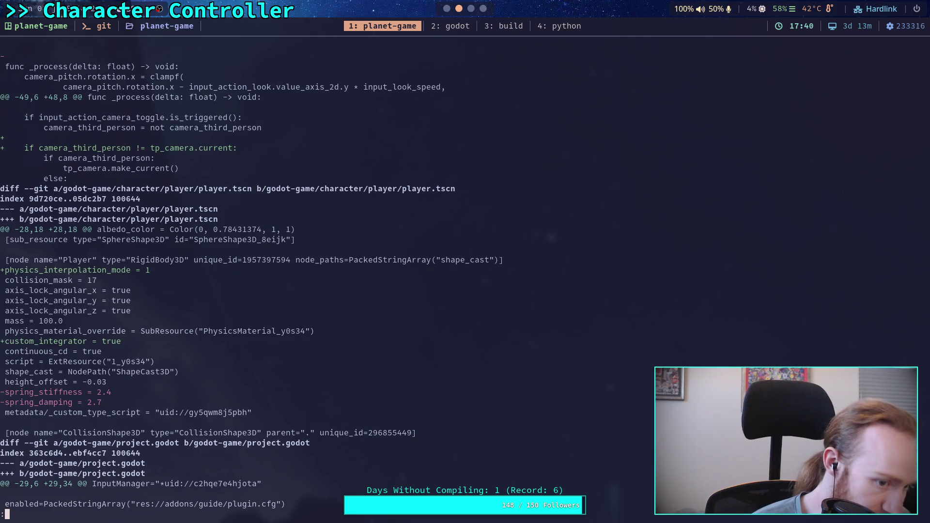
{"action": "scroll", "coordinate": [279, 275], "scroll_direction": "down", "scroll_amount": 8}
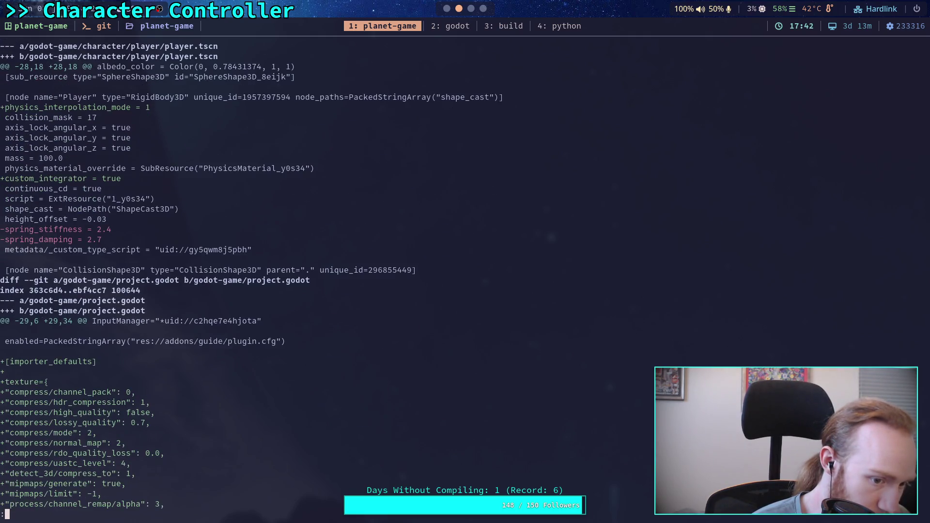
{"action": "scroll", "coordinate": [278, 275], "scroll_direction": "down", "scroll_amount": 5}
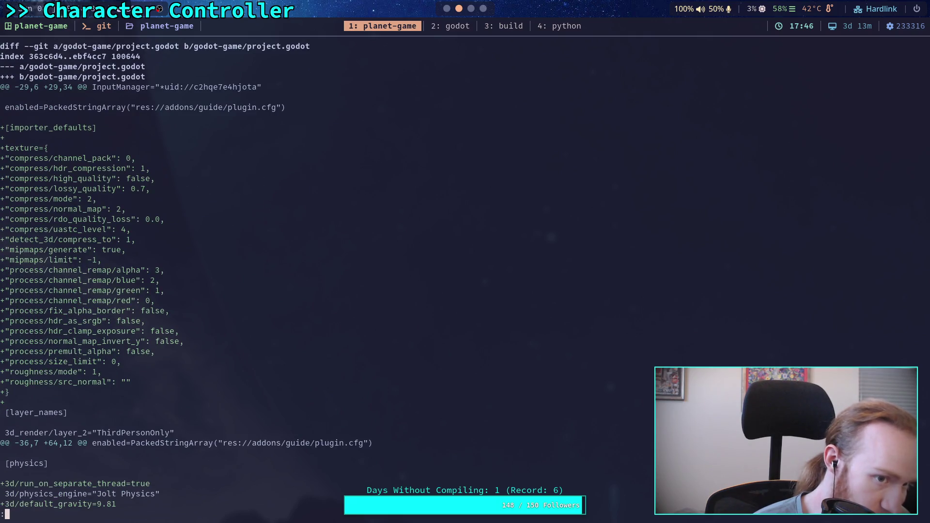
{"action": "scroll", "coordinate": [184, 245], "scroll_direction": "down", "scroll_amount": 5}
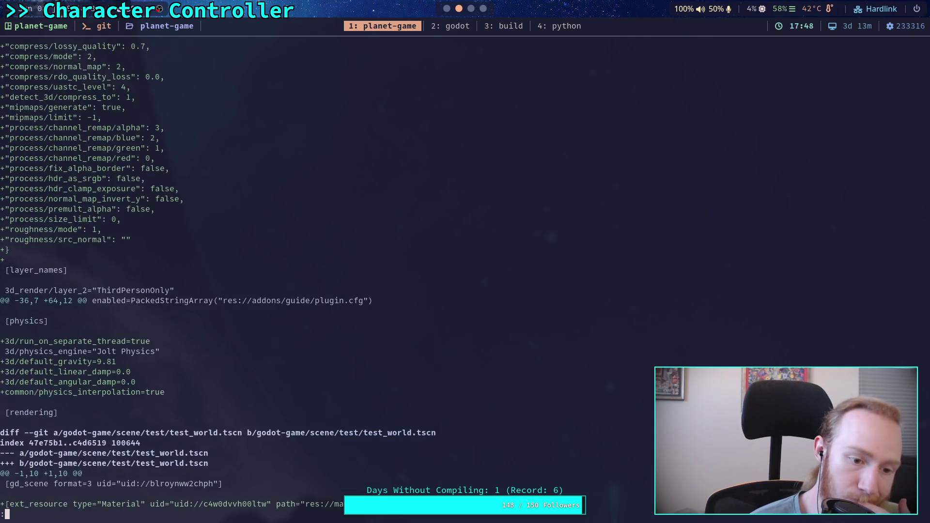
{"action": "scroll", "coordinate": [184, 244], "scroll_direction": "down", "scroll_amount": 5}
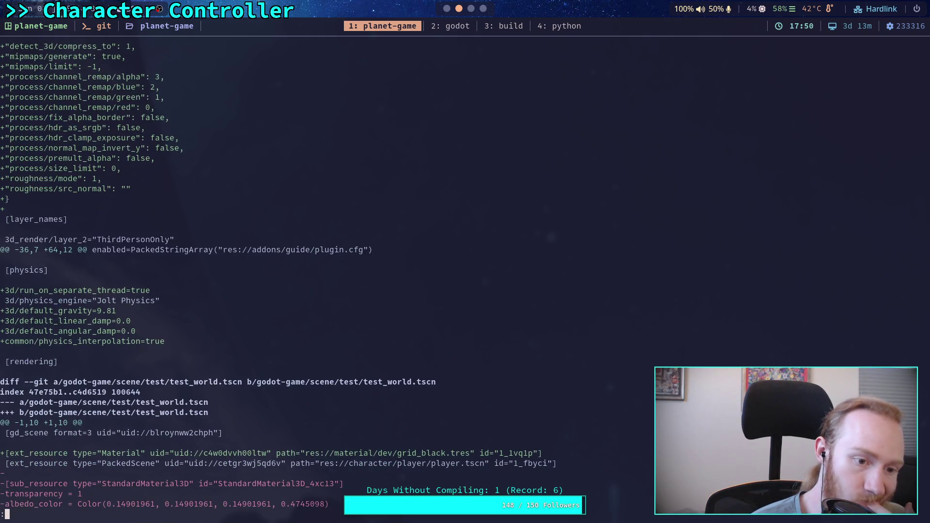
{"action": "scroll", "coordinate": [277, 276], "scroll_direction": "down", "scroll_amount": 3}
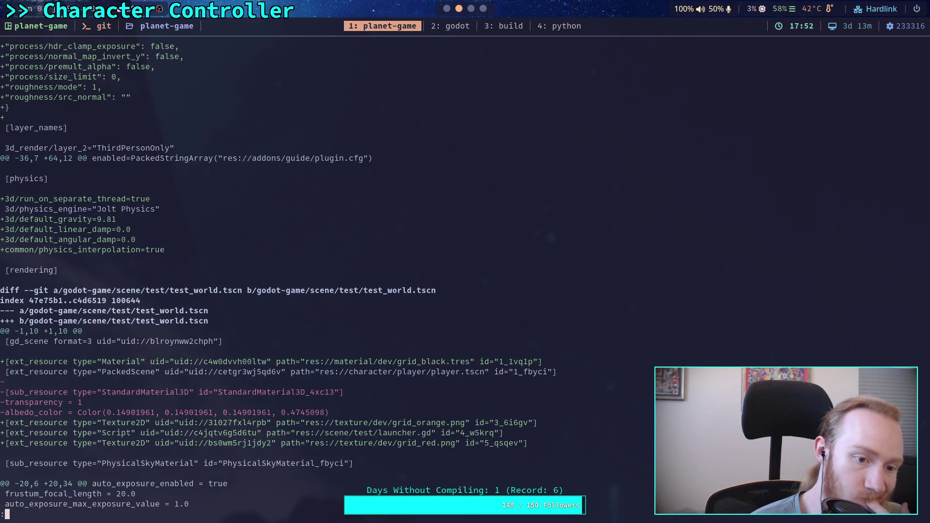
{"action": "scroll", "coordinate": [278, 275], "scroll_direction": "down", "scroll_amount": 8}
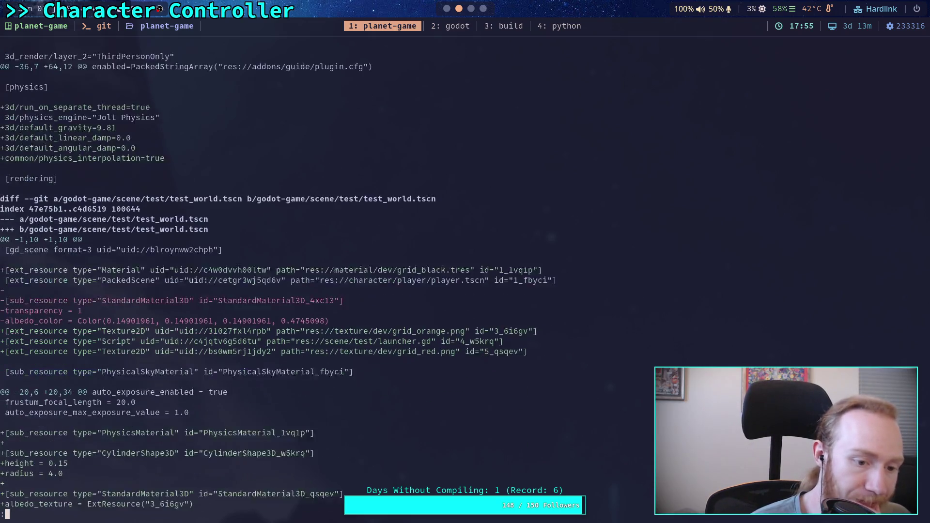
{"action": "scroll", "coordinate": [278, 275], "scroll_direction": "down", "scroll_amount": 15}
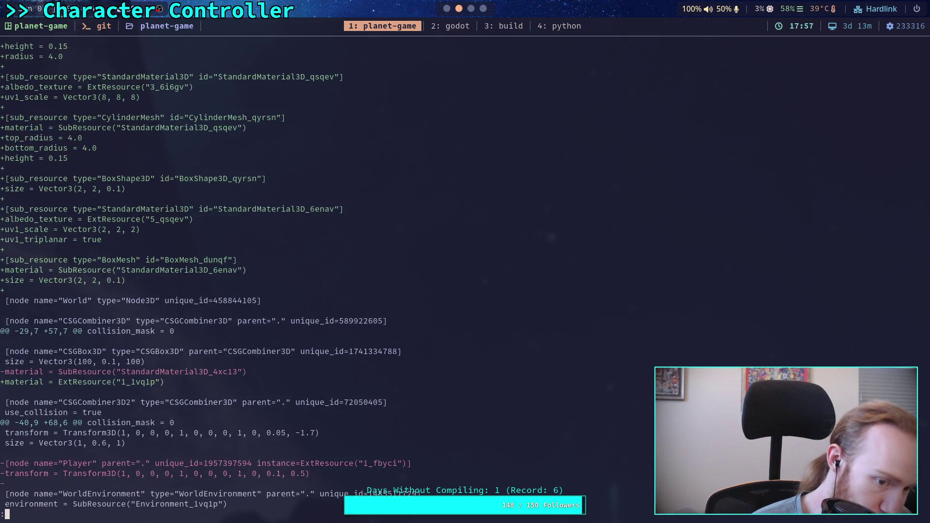
{"action": "scroll", "coordinate": [278, 275], "scroll_direction": "down", "scroll_amount": 9}
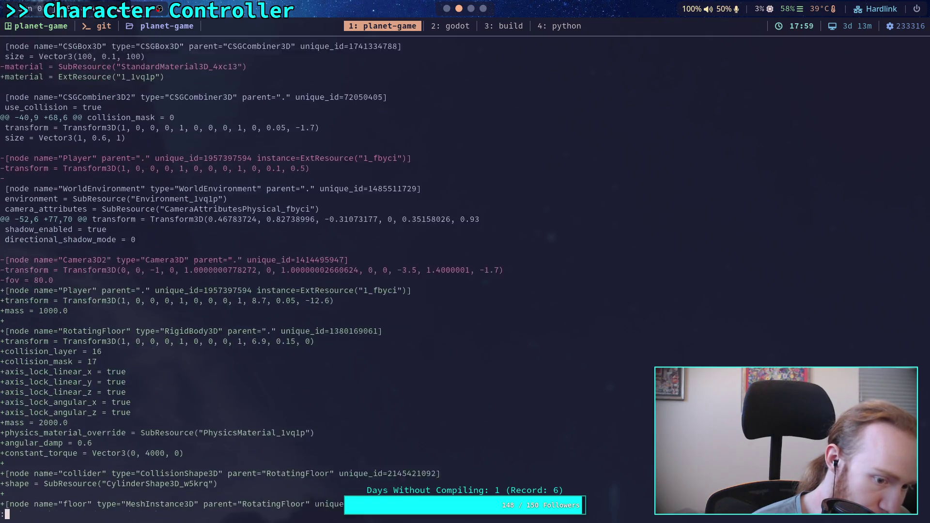
{"action": "scroll", "coordinate": [278, 275], "scroll_direction": "down", "scroll_amount": 10}
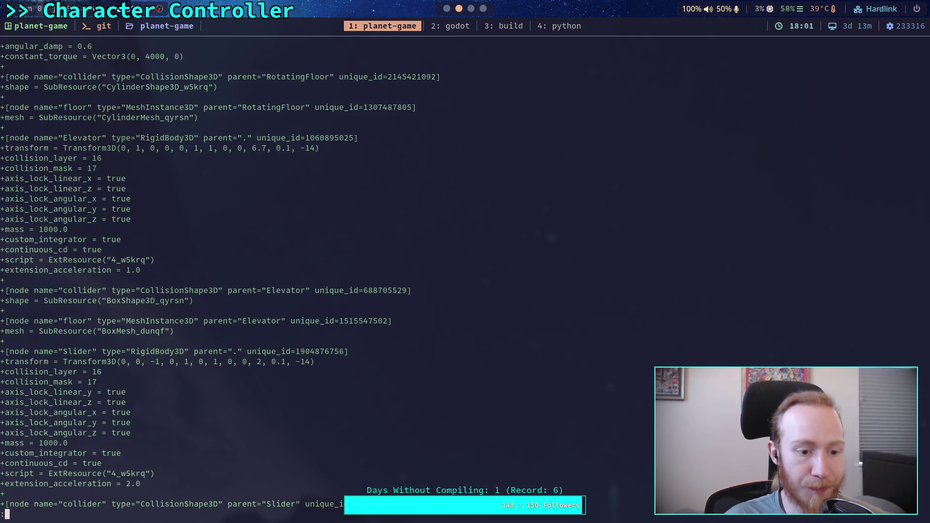
{"action": "scroll", "coordinate": [278, 275], "scroll_direction": "down", "scroll_amount": 10}
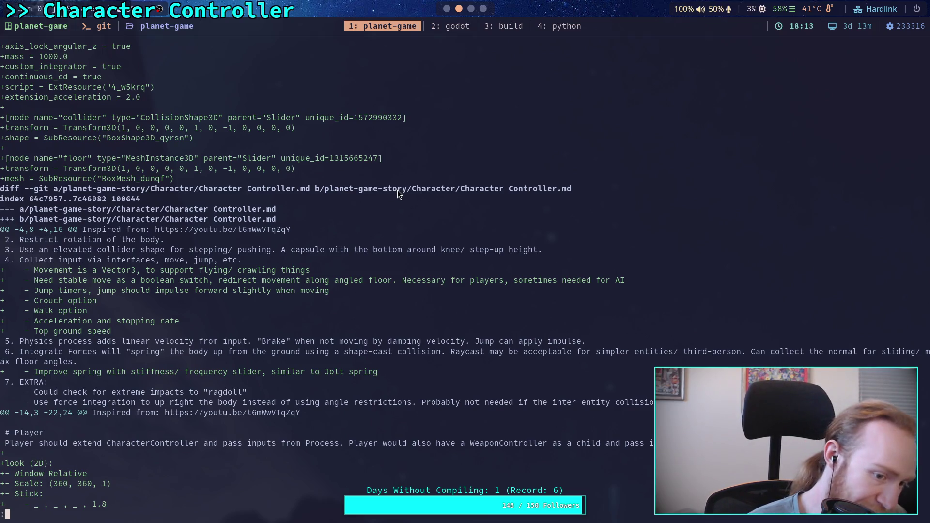
{"action": "key", "text": "j"}
{"action": "key", "text": "j"}
{"action": "key", "text": "j"}
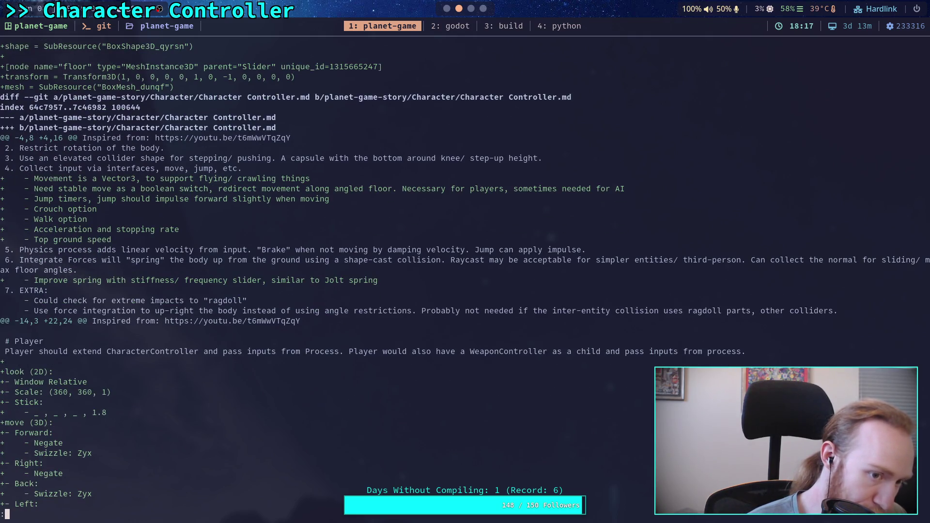
{"action": "key", "text": "j"}
{"action": "key", "text": "j"}
{"action": "key", "text": "j"}
{"action": "key", "text": "j"}
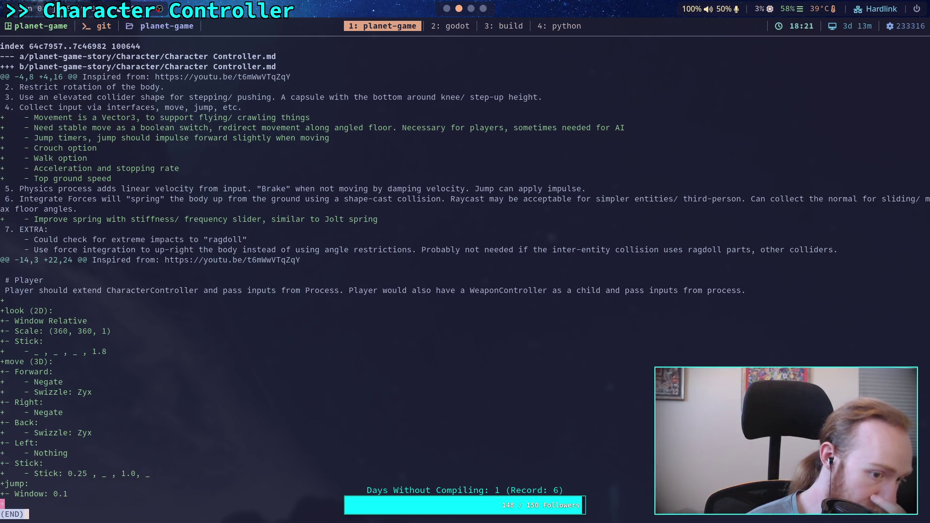
Stage godot-game/ with git add, checking git status before and after.
{"action": "type", "text": "q"}
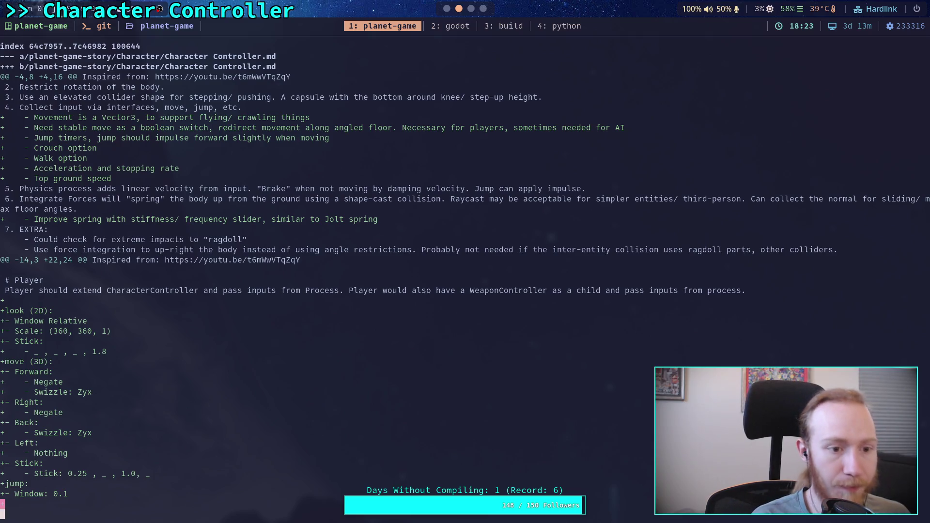
{"action": "type", "text": "git status"}
{"action": "key", "text": "Return"}
{"action": "type", "text": "git"}
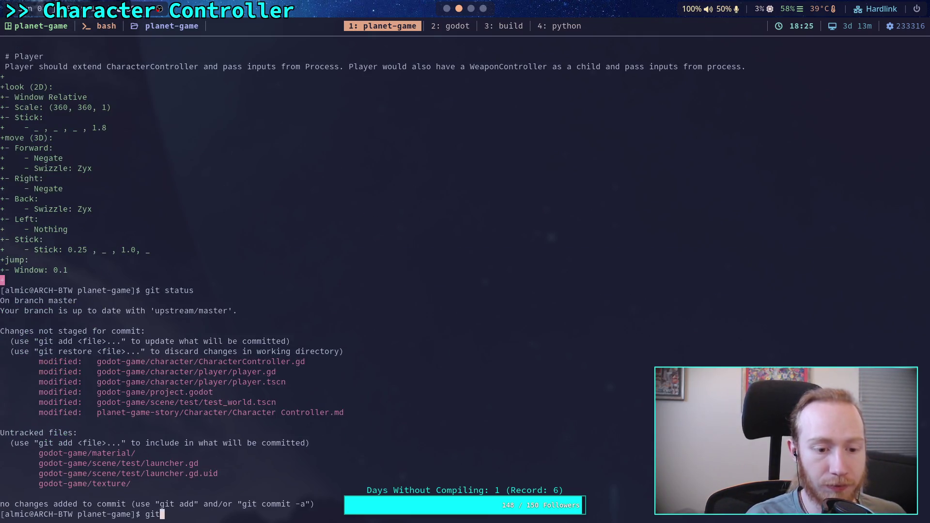
{"action": "type", "text": " add plan"}
{"action": "key", "text": "BackSpace"}
{"action": "key", "text": "BackSpace"}
{"action": "key", "text": "BackSpace"}
{"action": "type", "text": "godot-game/"}
{"action": "key", "text": "Return"}
{"action": "type", "text": "git status"}
{"action": "key", "text": "Return"}
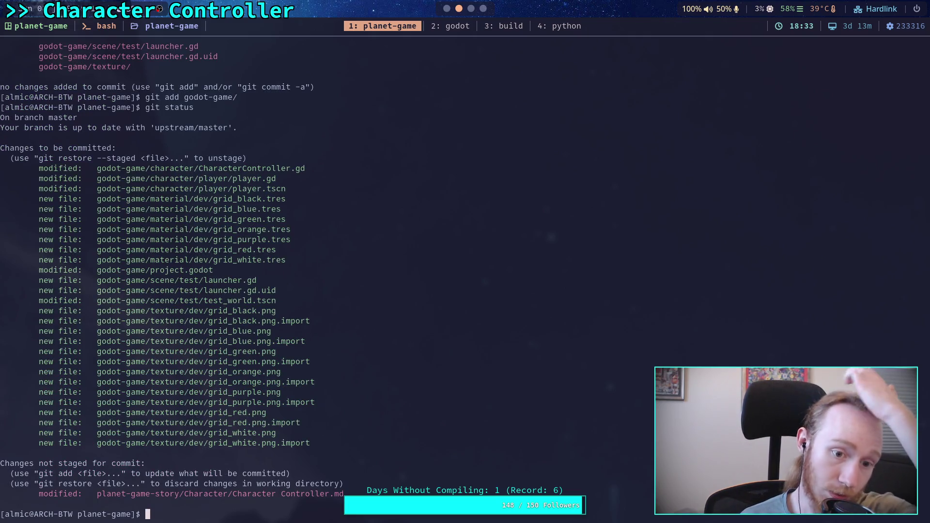
Start git commit and begin the message with 'Work on character'.
{"action": "type", "text": "git commit"}
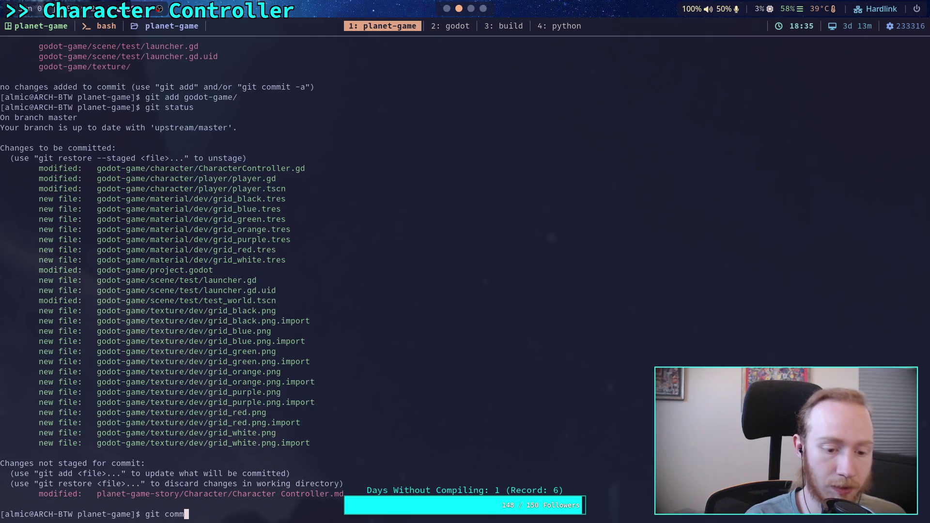
{"action": "key", "text": "Return"}
{"action": "type", "text": "Wor"}
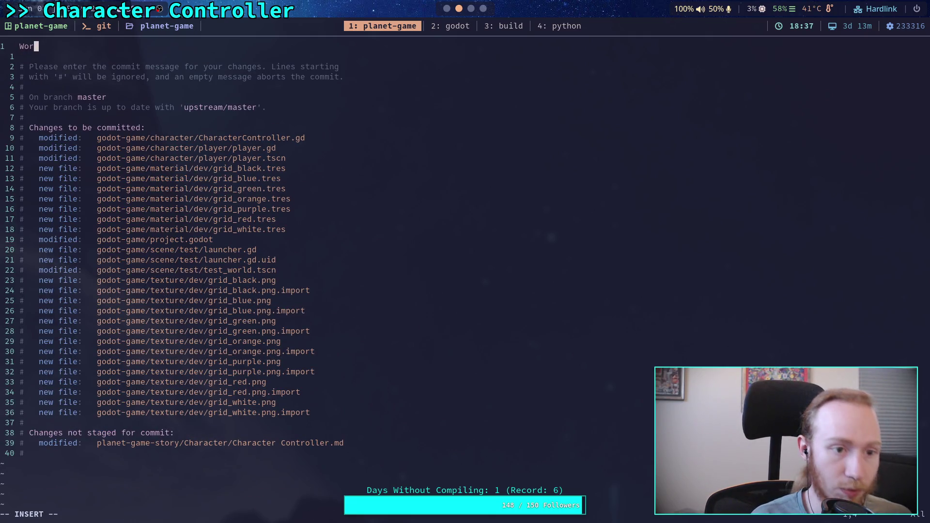
{"action": "type", "text": "k on character"}
Title the commit 'Work on character controller physics' and add the moving test-world elements bullet.
{"action": "key", "text": "BackSpace"}
{"action": "key", "text": "BackSpace"}
{"action": "key", "text": "BackSpace"}
{"action": "type", "text": "ter controller"}
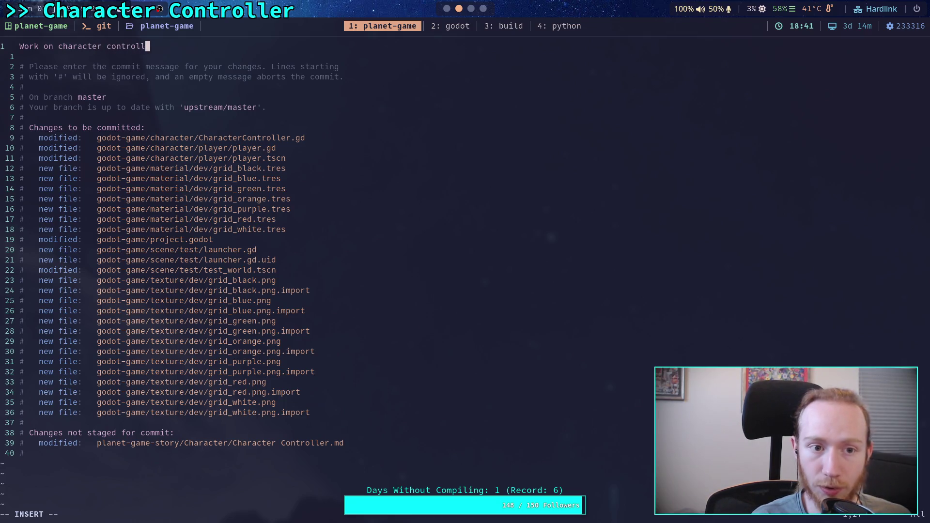
{"action": "type", "text": " physi"}
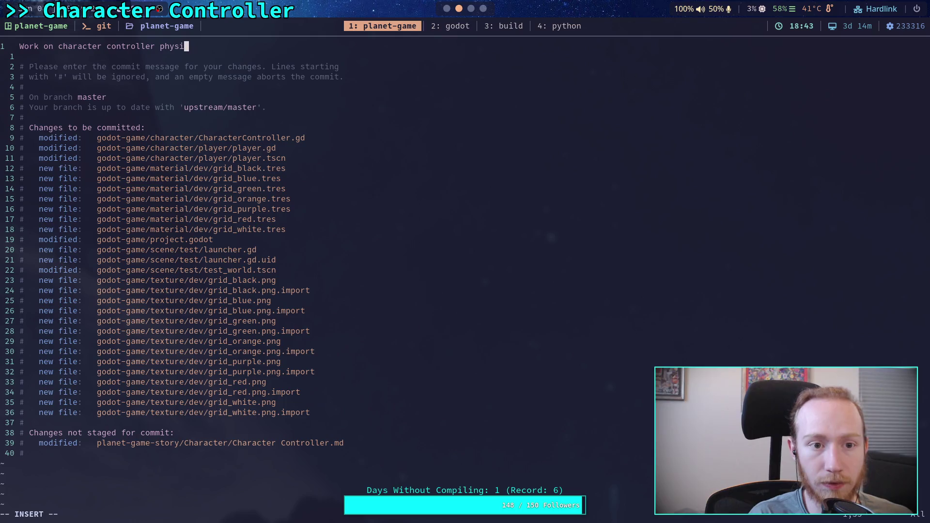
{"action": "type", "text": "cs"}
{"action": "key", "text": "Return"}
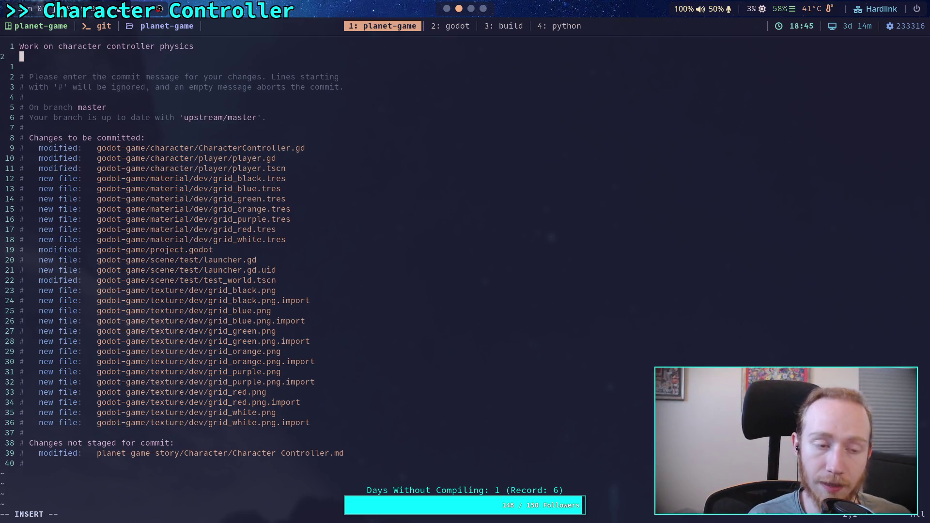
{"action": "key", "text": "Return"}
{"action": "type", "text": "- Added "}
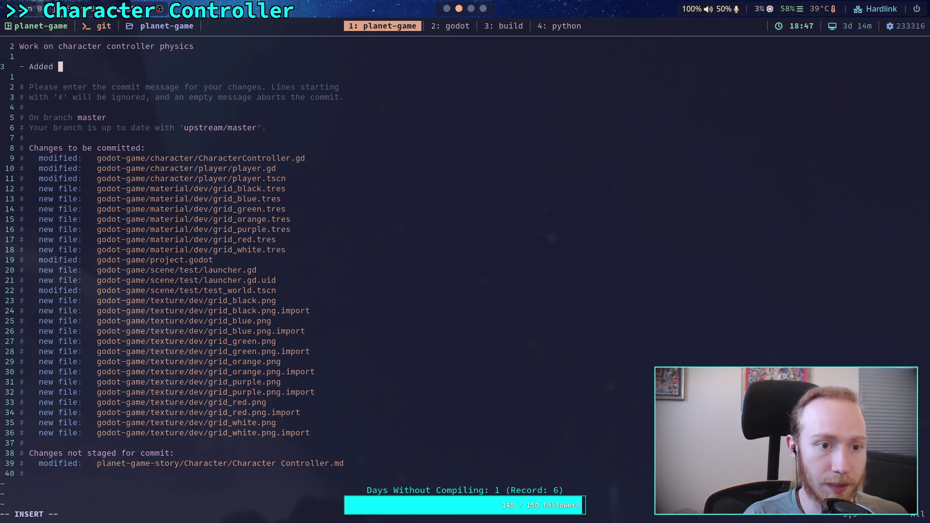
{"action": "type", "text": "some moving"}
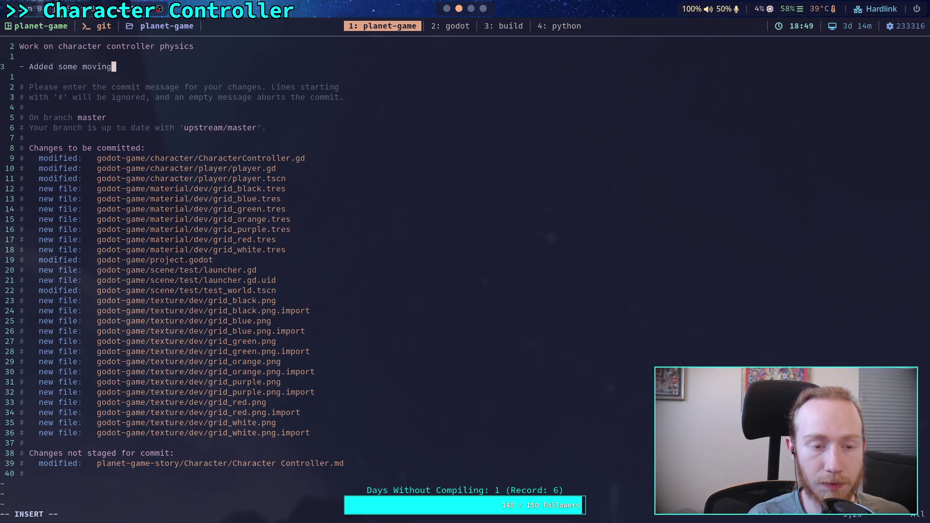
{"action": "type", "text": " elemen"}
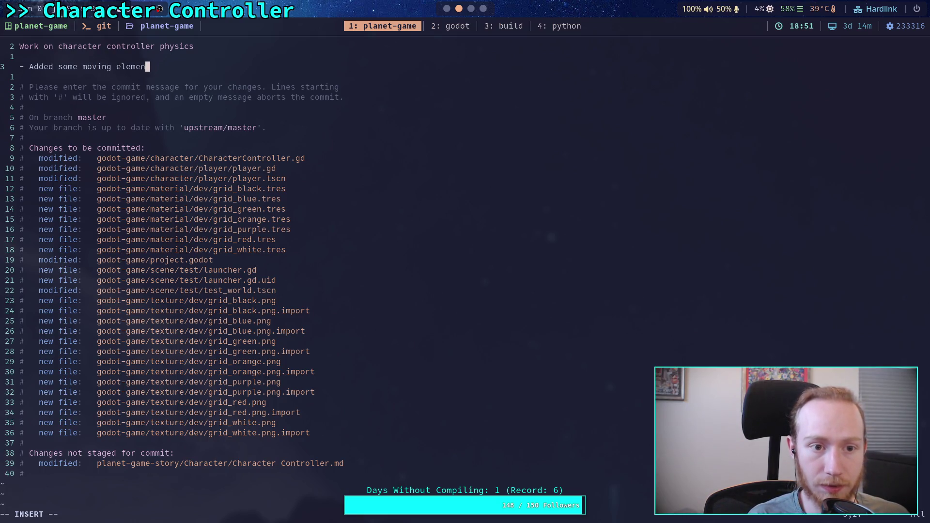
{"action": "type", "text": "ts to test world"}
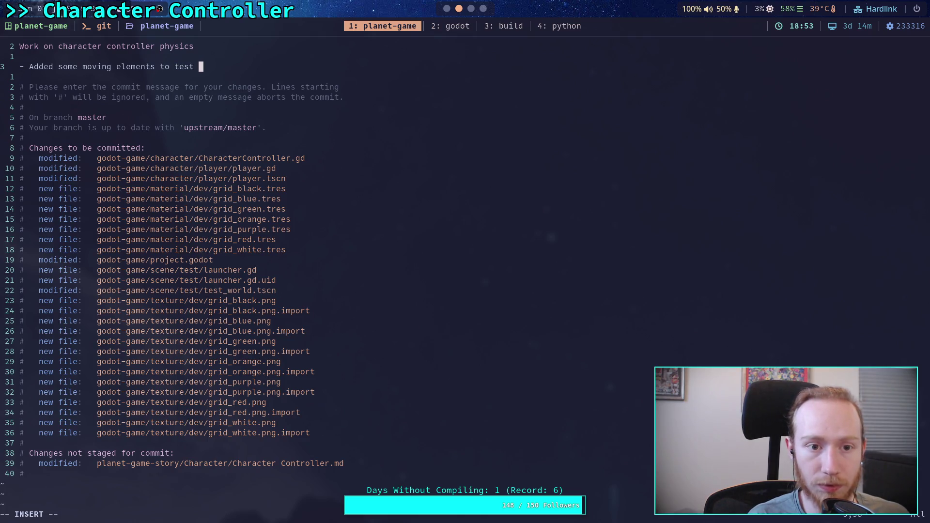
{"action": "key", "text": "Return"}
{"action": "type", "text": "- "}
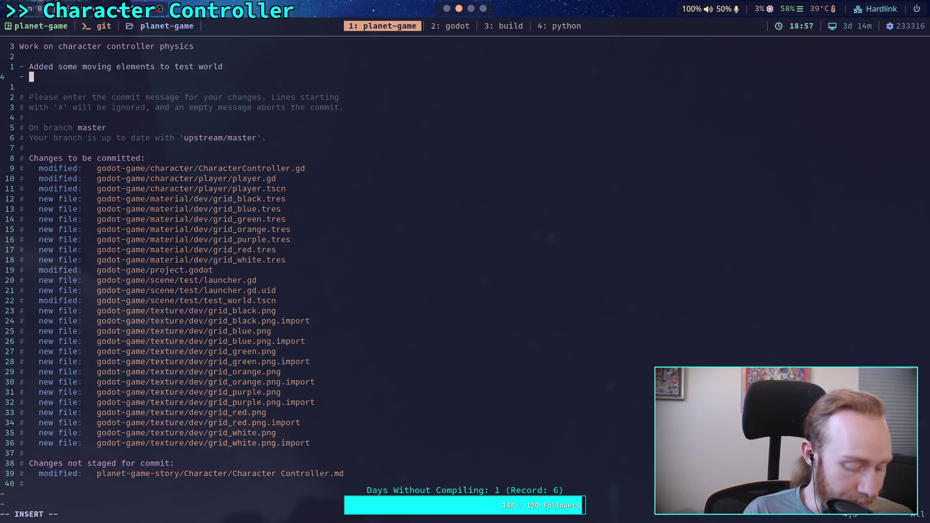
{"action": "type", "text": "B"}
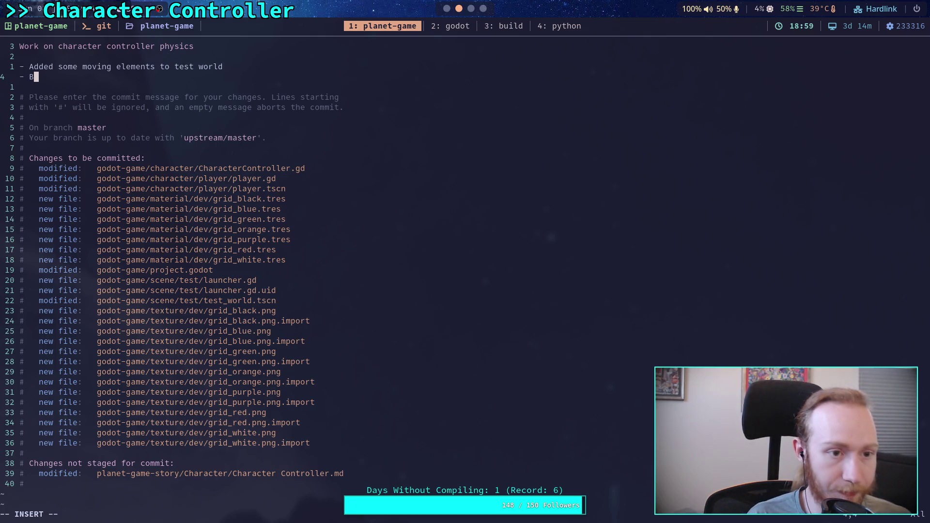
{"action": "key", "text": "BackSpace"}
{"action": "type", "text": "Add"}
Insert the bullet '- Also added dev textures and textured the test world' above the moving elements line.
{"action": "key", "text": "Insert"}
{"action": "key", "text": "Left"}
{"action": "key", "text": "Left"}
{"action": "key", "text": "Left"}
{"action": "key", "text": "Up"}
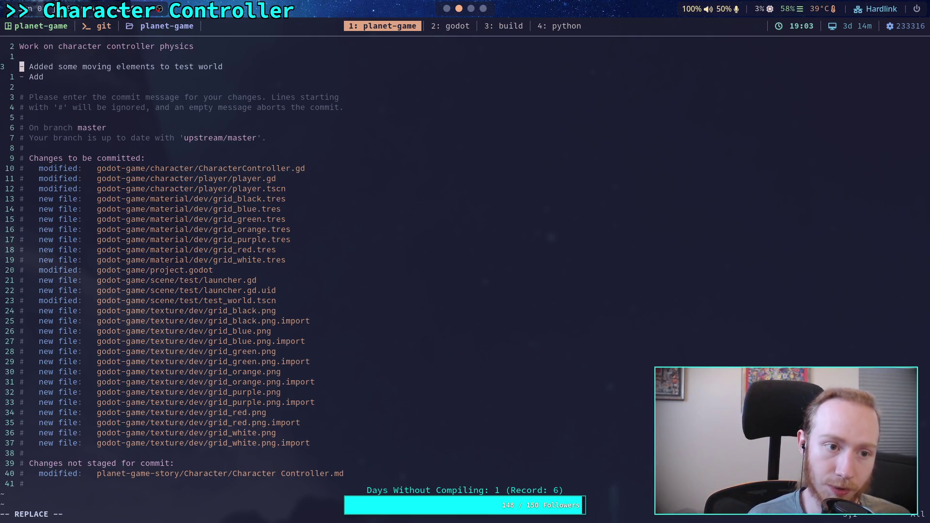
{"action": "key", "text": "Return"}
{"action": "key", "text": "Up"}
{"action": "type", "text": "- Also add"}
{"action": "key", "text": "BackSpace"}
{"action": "type", "text": "ed "}
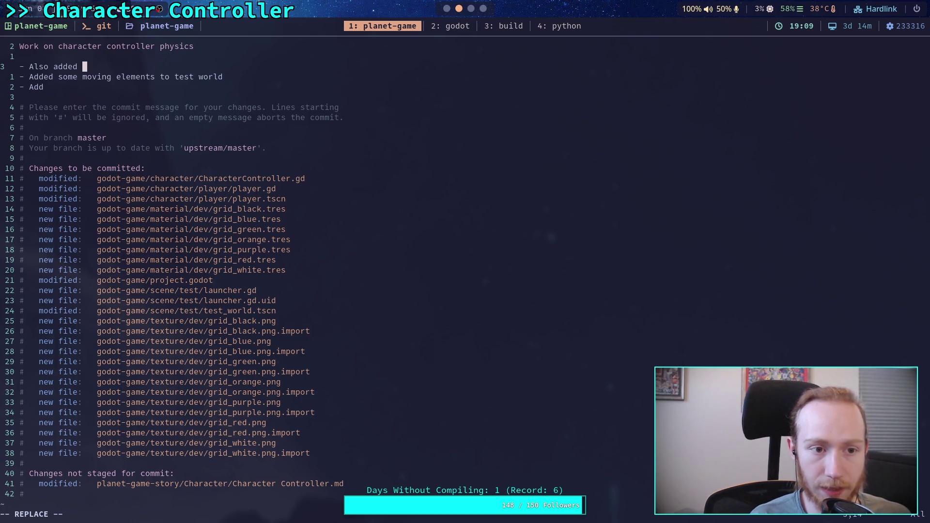
{"action": "type", "text": "dev text"}
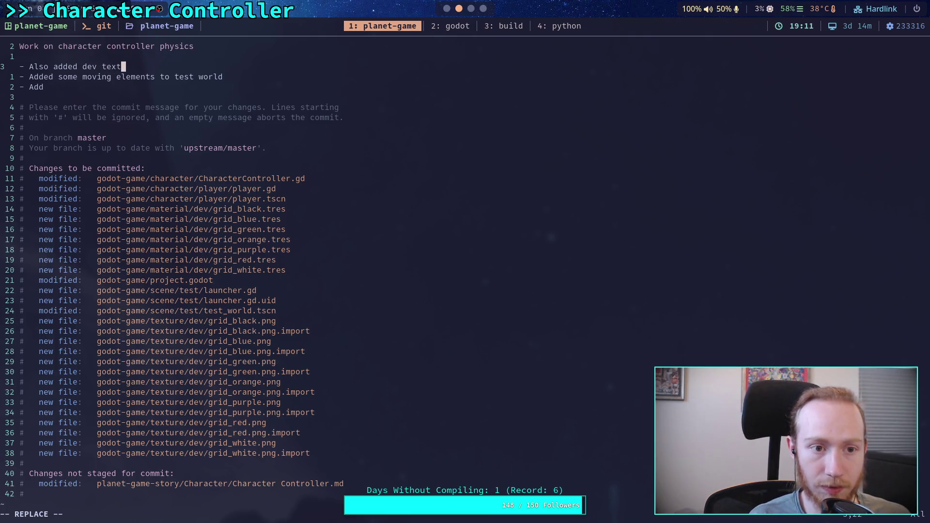
{"action": "type", "text": "ures and textured "}
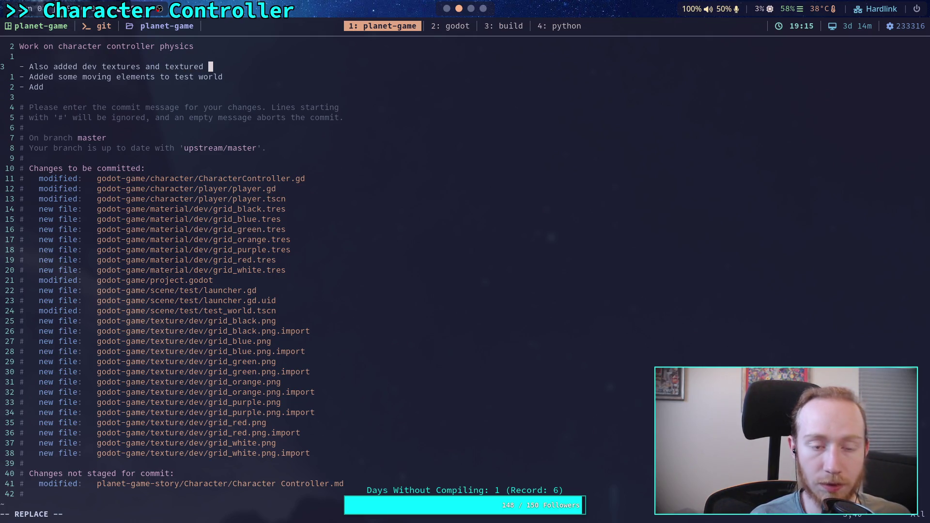
{"action": "type", "text": "the test world"}
{"action": "key", "text": "Down"}
{"action": "key", "text": "Down"}
{"action": "key", "text": "Down"}
Complete the bullet '- Added ground interaction physics'.
{"action": "key", "text": "Up"}
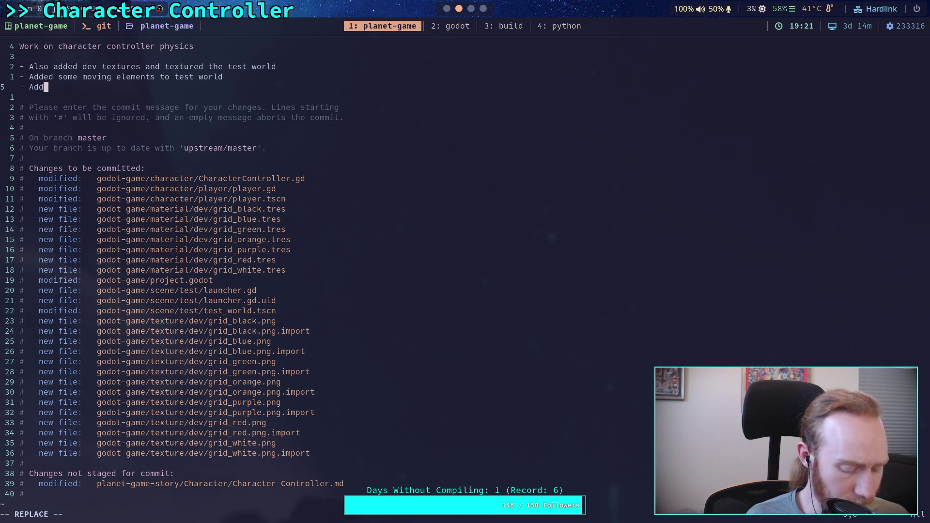
{"action": "type", "text": " ground "}
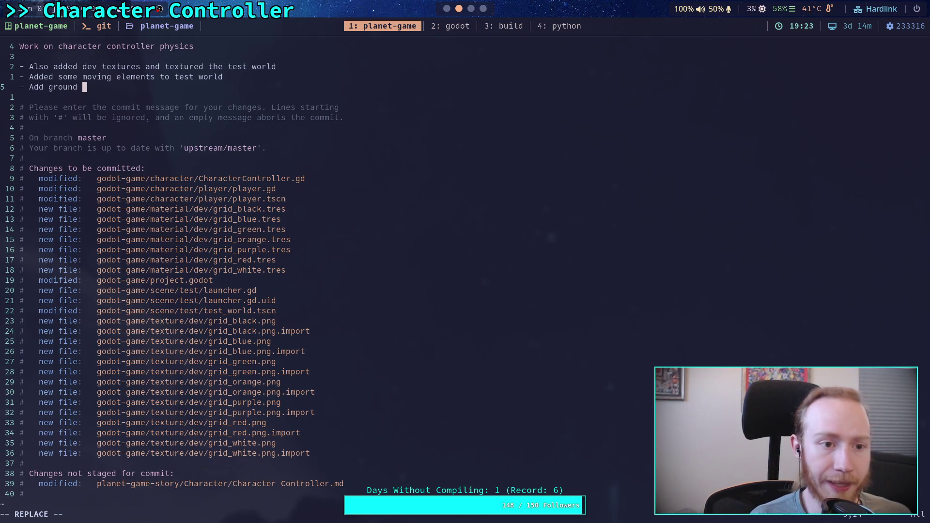
{"action": "type", "text": "interacti"}
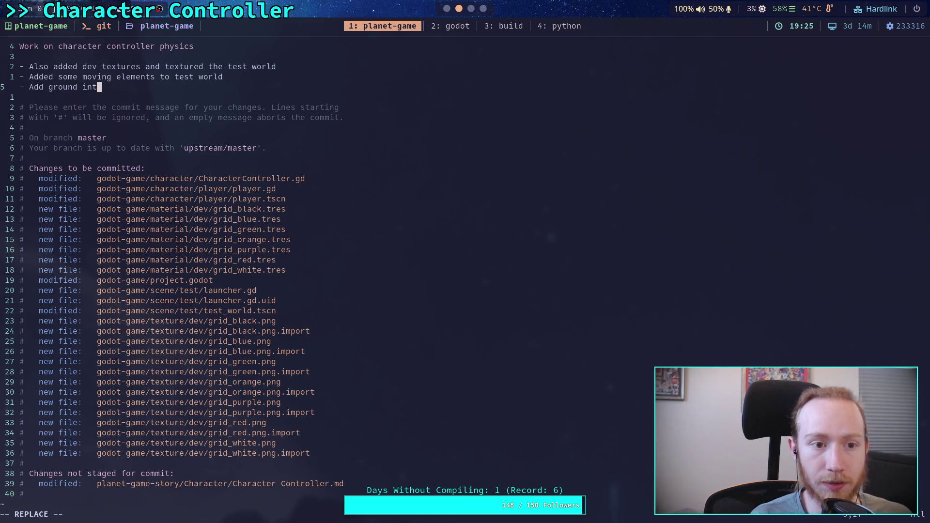
{"action": "key", "text": "BackSpace"}
{"action": "key", "text": "BackSpace"}
{"action": "key", "text": "BackSpace"}
{"action": "type", "text": "ction"}
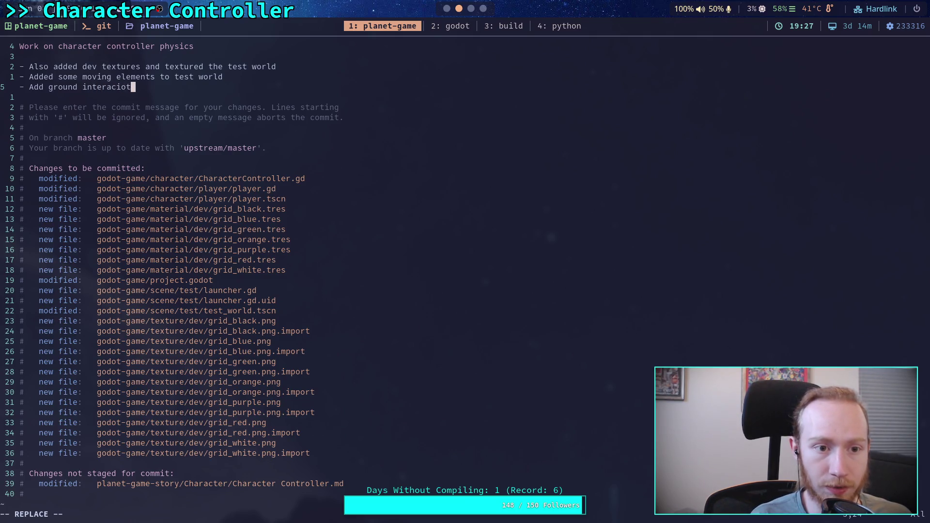
{"action": "key", "text": "BackSpace"}
{"action": "key", "text": "BackSpace"}
{"action": "key", "text": "BackSpace"}
{"action": "type", "text": "ion physics"}
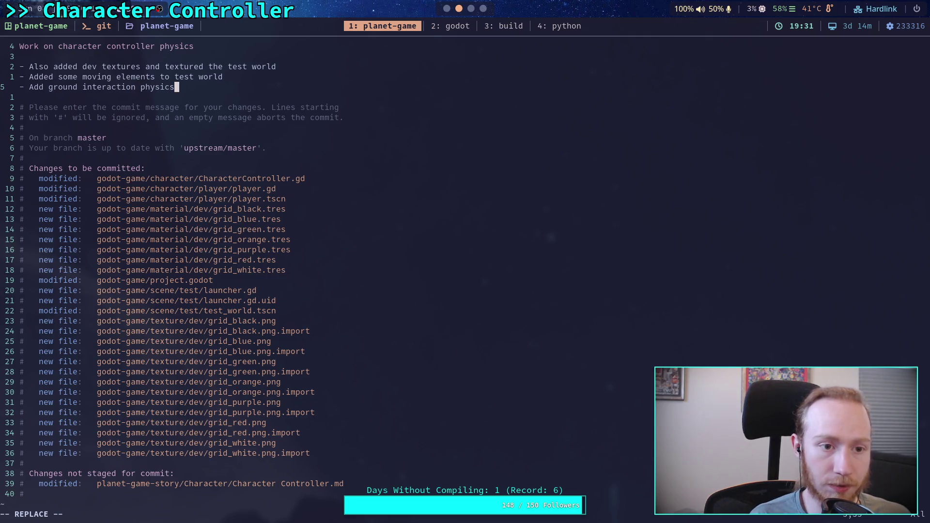
Add '- Start on basic movement and friction response' and save with :wq to record the commit.
{"action": "key", "text": "Return"}
{"action": "type", "text": "- Sta"}
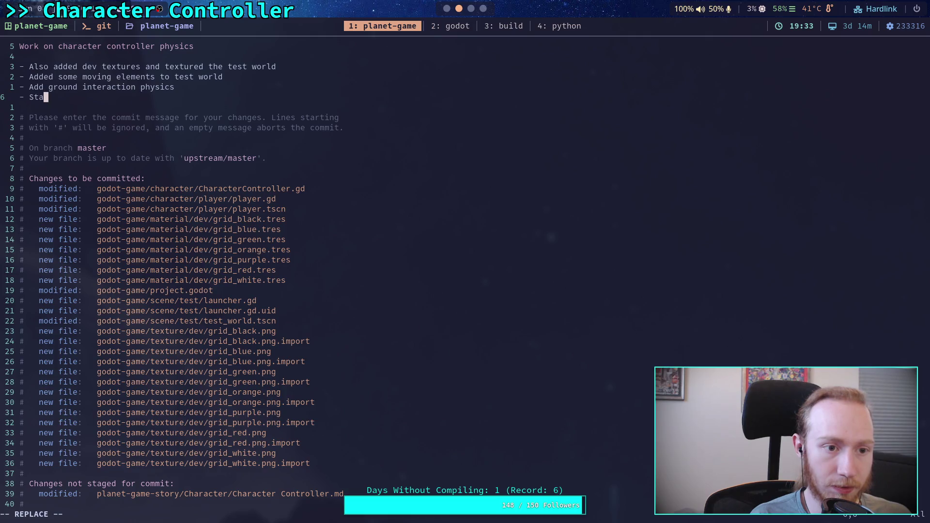
{"action": "type", "text": "rt on basic"}
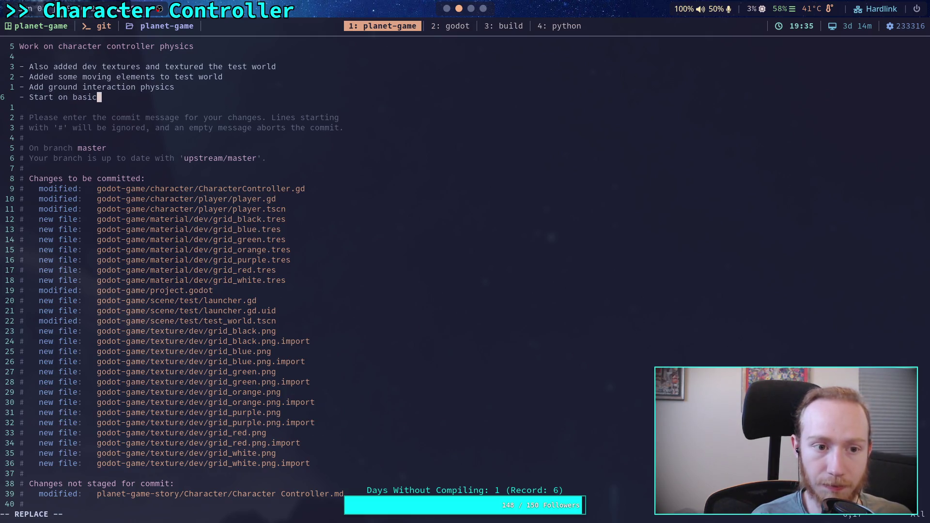
{"action": "type", "text": " movement and "}
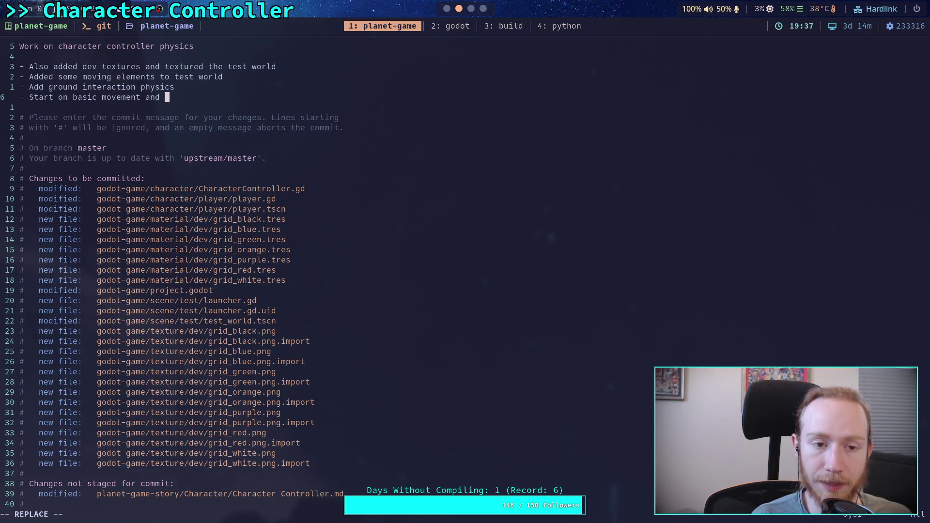
{"action": "type", "text": "friction "}
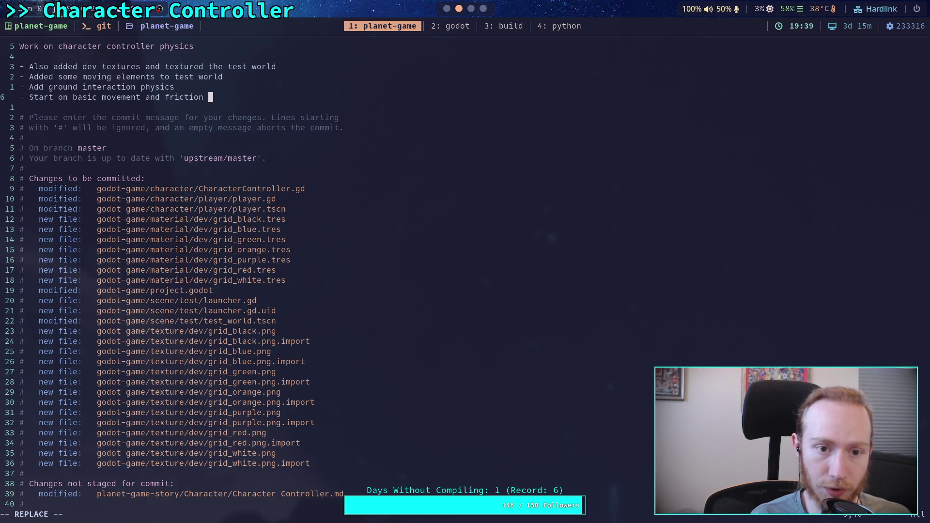
{"action": "type", "text": "response"}
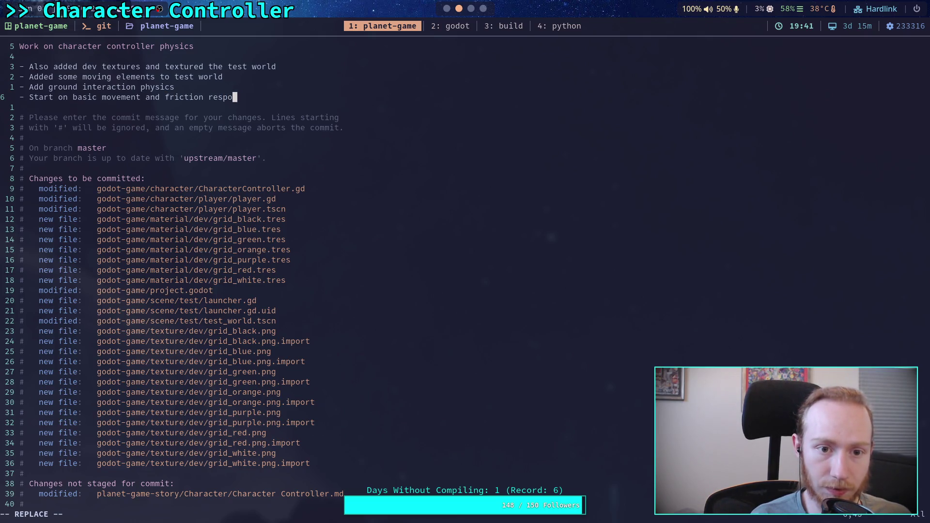
{"action": "key", "text": "Escape"}
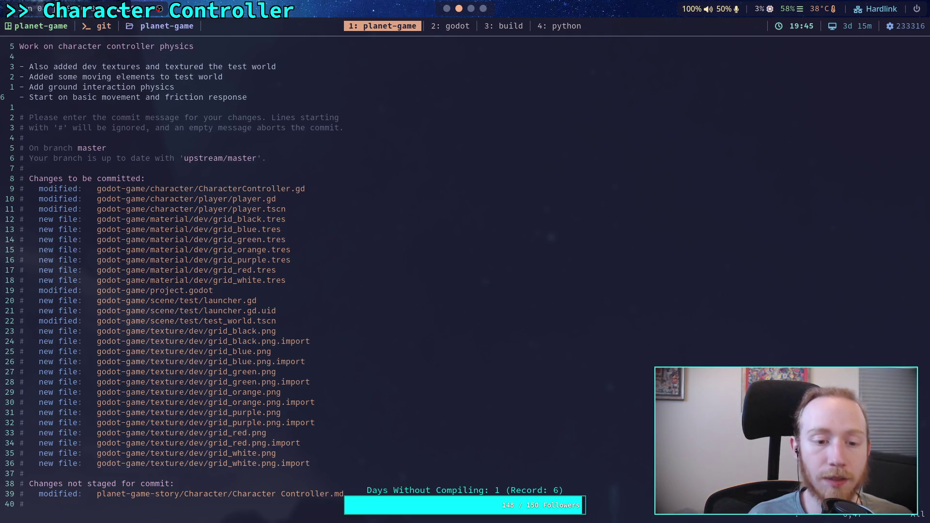
{"action": "type", "text": ":wq"}
{"action": "key", "text": "Return"}
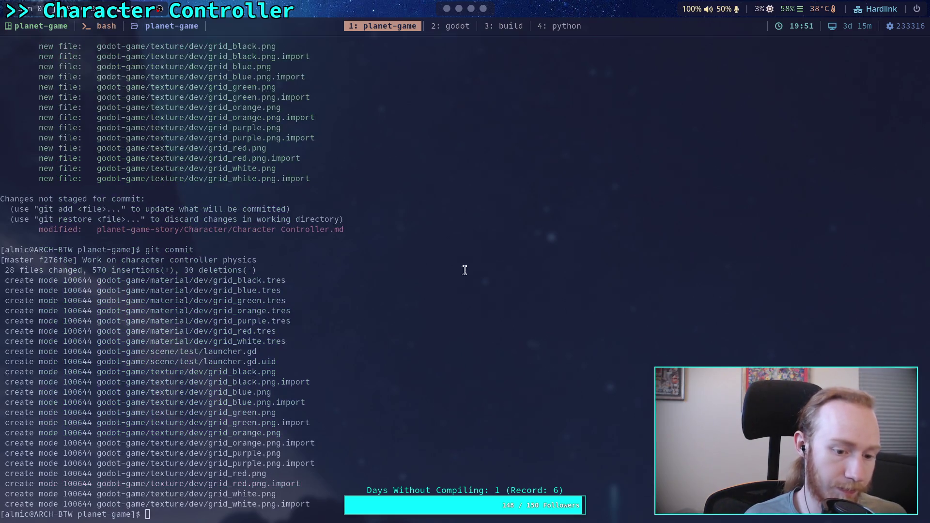
Push the commit to the remote master branch and hide Godot's output panel.
{"action": "type", "text": "git push"}
{"action": "key", "text": "Return"}
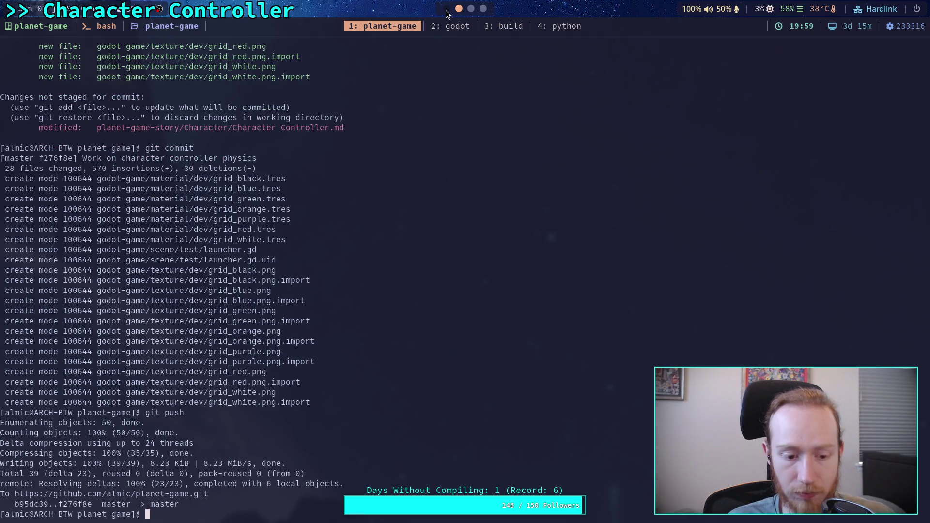
{"action": "key", "text": "super+2"}
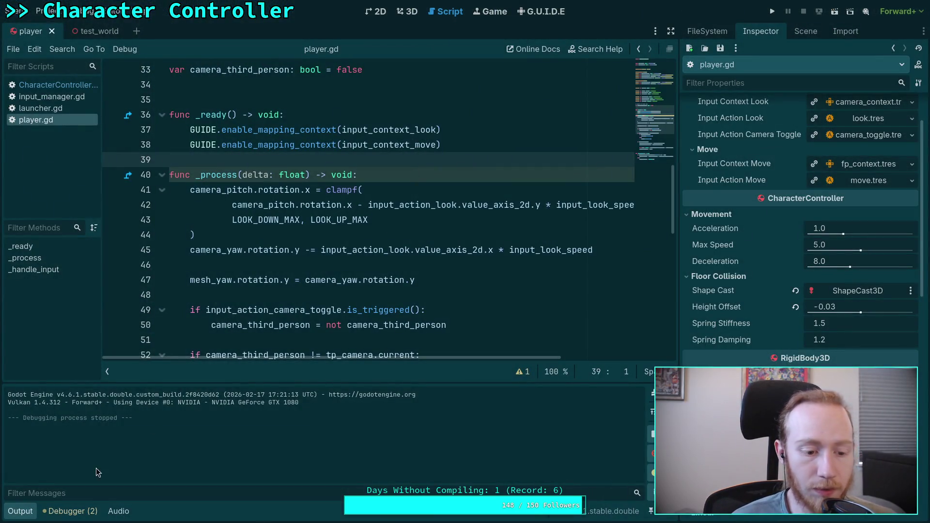
{"action": "left_click", "coordinate": [20, 511]}
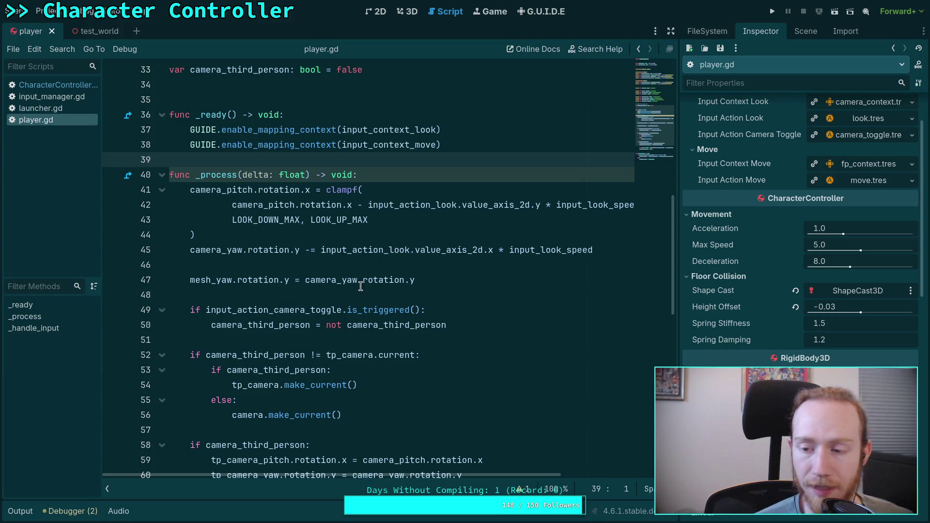
{"action": "key", "text": "super+1"}
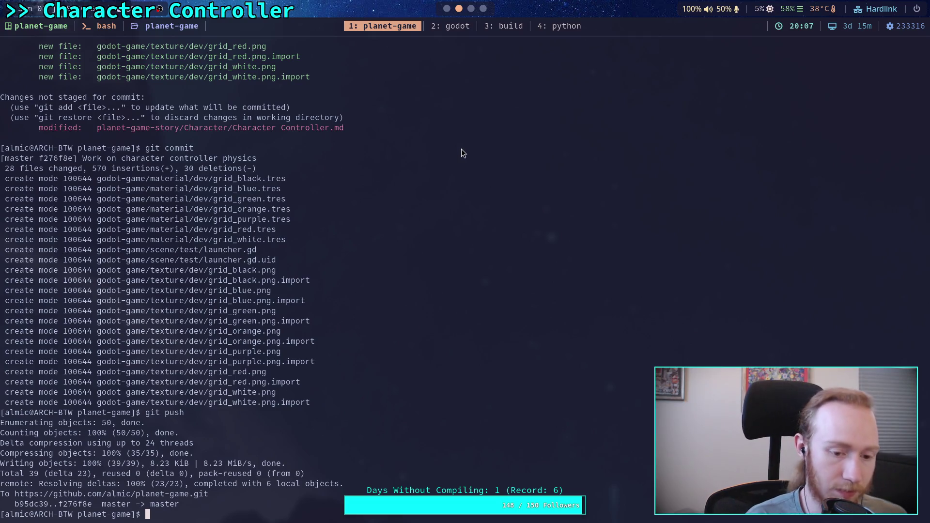
Delete the look, move and jump notes under Player in the Character Controller note.
{"action": "key", "text": "super+3"}
{"action": "key", "text": "super+2"}
{"action": "key", "text": "super+3"}
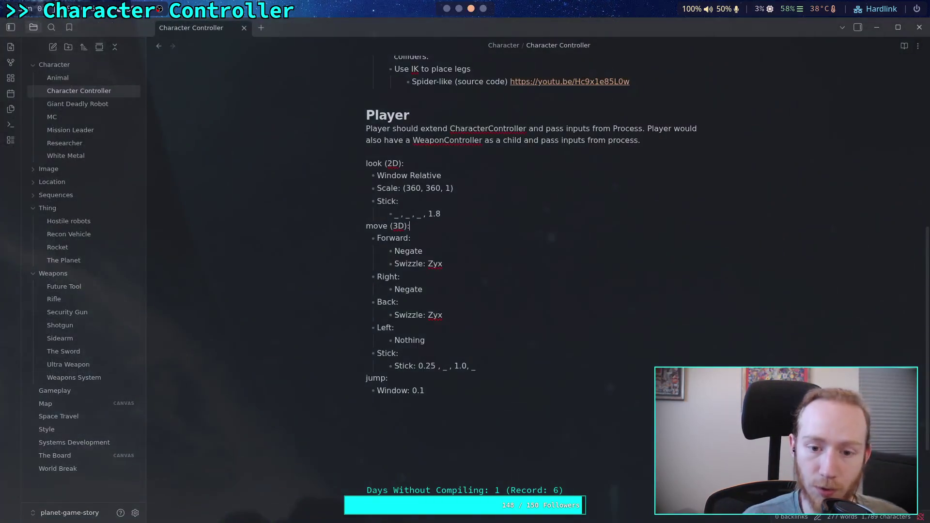
{"action": "mouse_move", "coordinate": [420, 380]}
{"action": "left_mouse_down"}
{"action": "mouse_move", "coordinate": [318, 173]}
{"action": "mouse_move", "coordinate": [333, 170]}
{"action": "left_mouse_up"}
{"action": "key", "text": "BackSpace"}
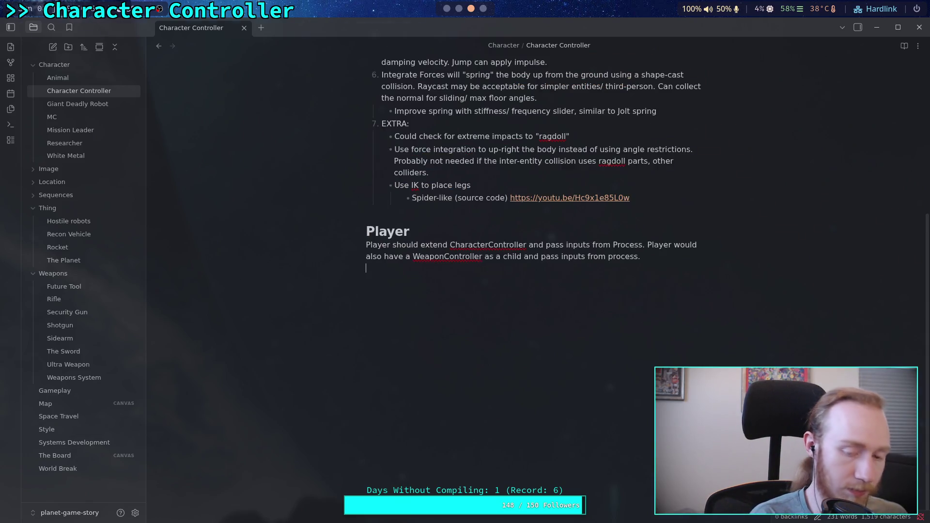
{"action": "key", "text": "super+2"}
{"action": "type", "text": "git"}
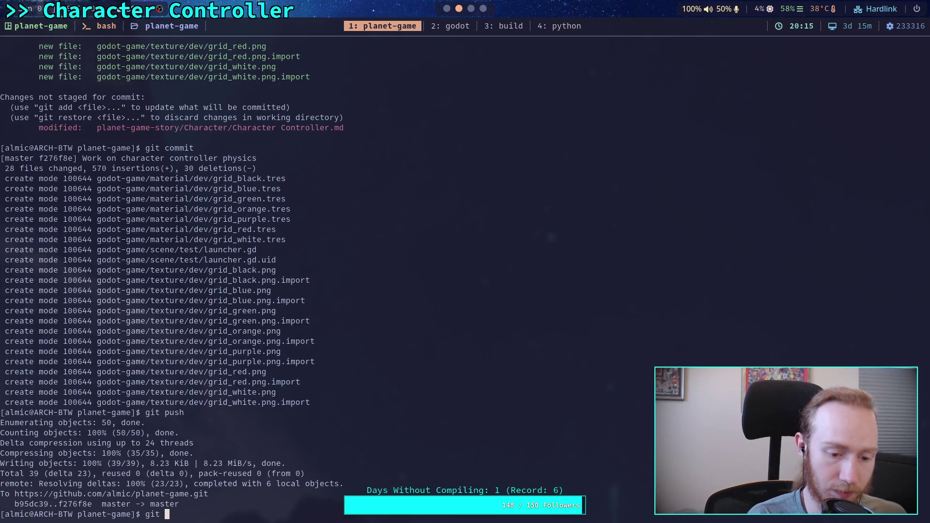
{"action": "type", "text": " status"}
Run git status and git diff to review the uncommitted Character Controller.md changes.
{"action": "key", "text": "Return"}
{"action": "type", "text": "git diff"}
{"action": "key", "text": "Return"}
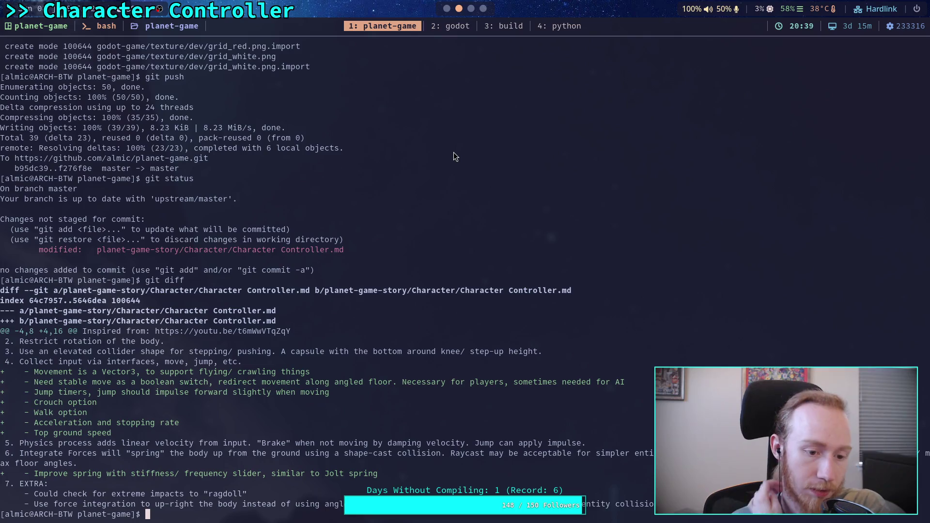
{"action": "key", "text": "alt+Tab"}
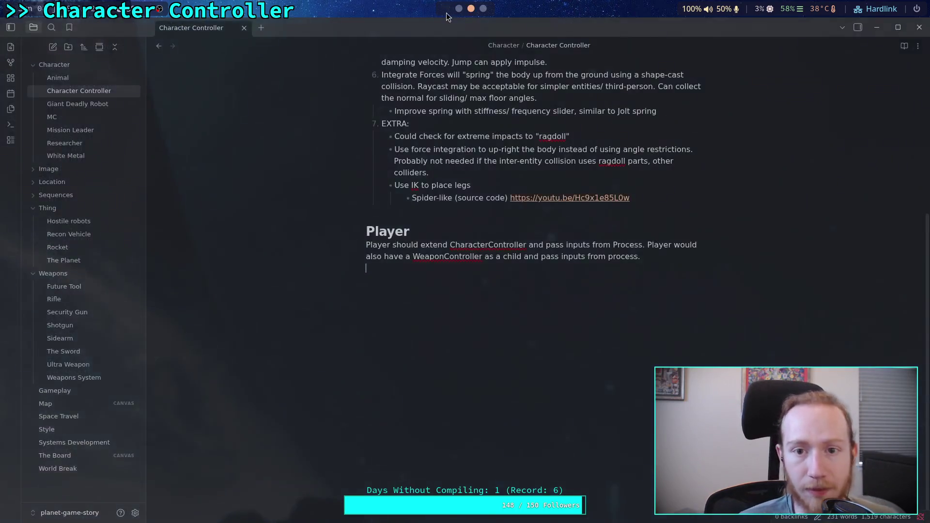
Bring test_world forward in Godot's 3D view, show its Scene tree and select Slider.
{"action": "key", "text": "super+2"}
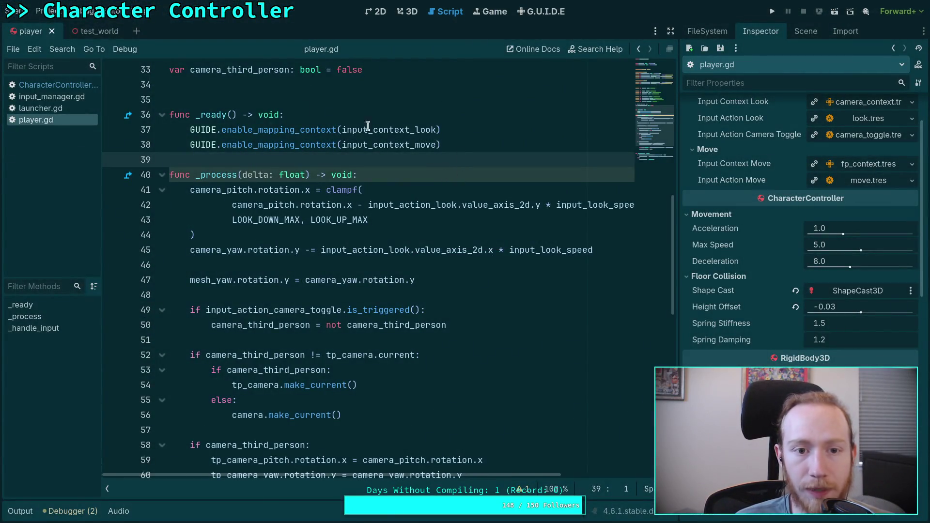
{"action": "left_click_drag", "start_coordinate": [97, 31], "coordinate": [20, 32]}
{"action": "left_click", "coordinate": [410, 11]}
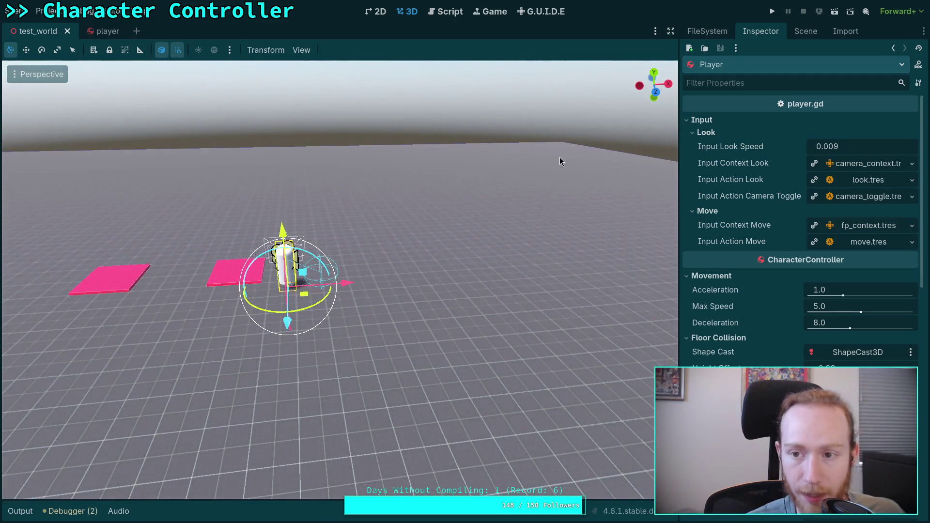
{"action": "left_click", "coordinate": [811, 29]}
{"action": "left_click", "coordinate": [717, 186]}
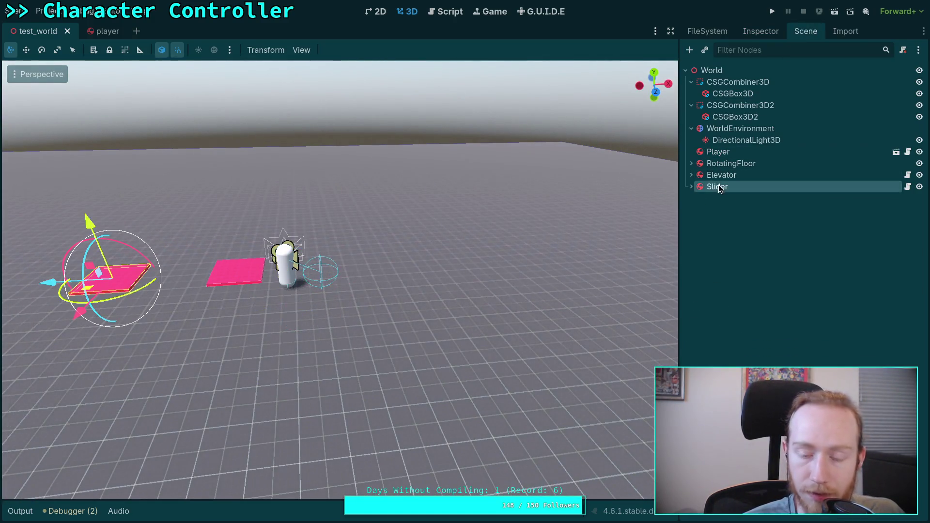
Duplicate the Slider node and rename the copy Pusher.
{"action": "right_click", "coordinate": [720, 188]}
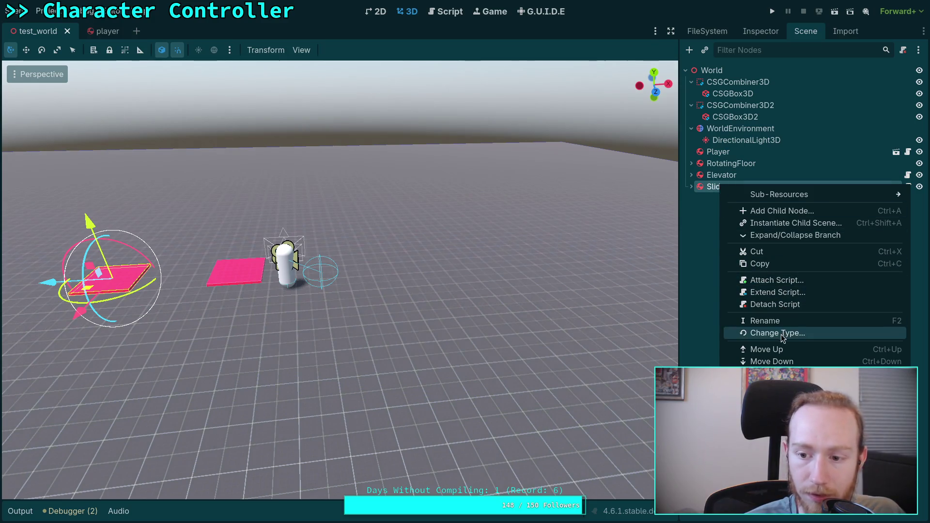
{"action": "left_click", "coordinate": [770, 377]}
{"action": "left_click", "coordinate": [728, 203]}
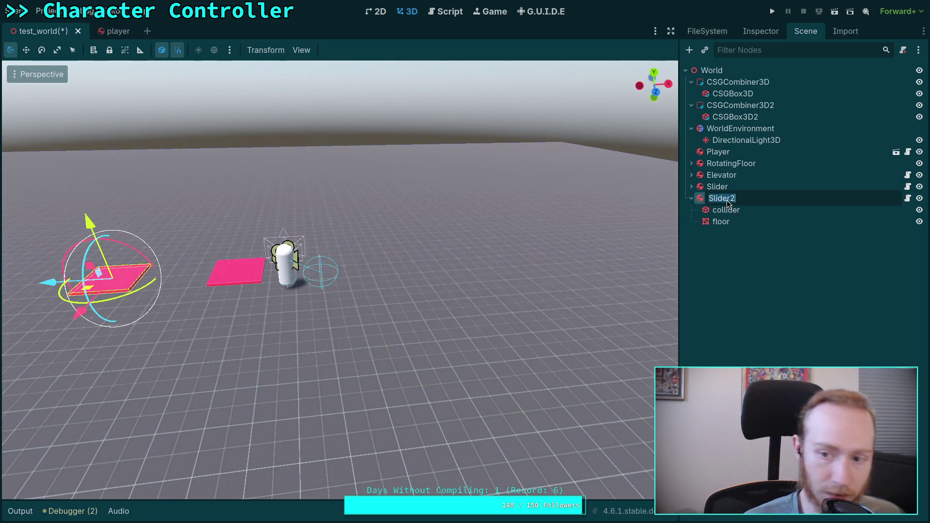
{"action": "type", "text": "Plusher"}
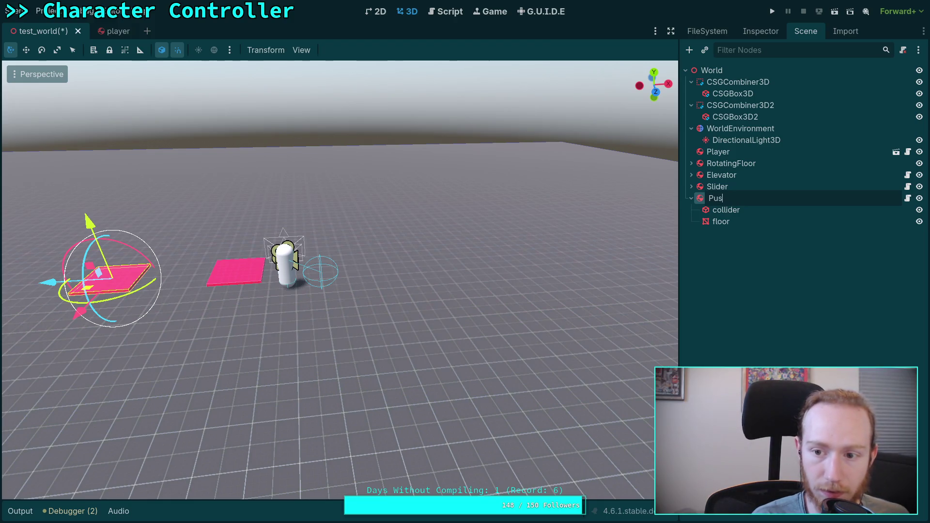
{"action": "key", "text": "Return"}
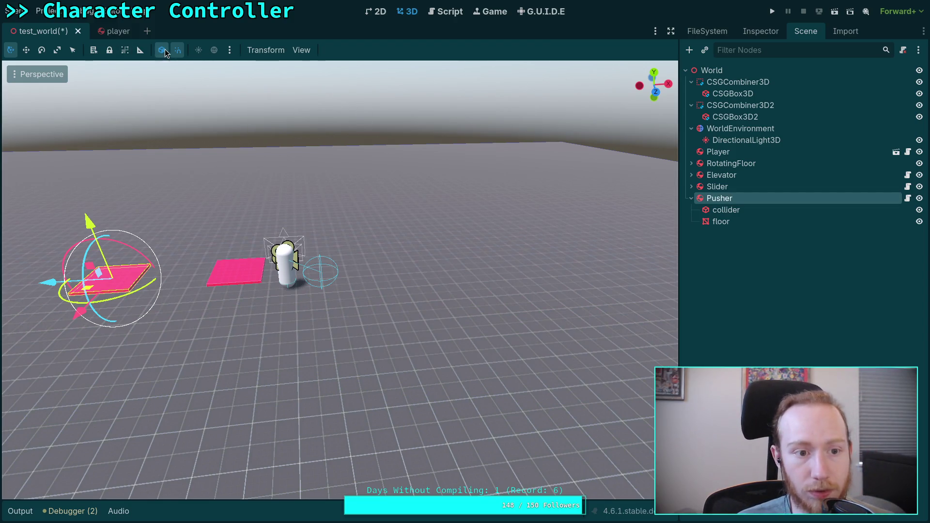
Focus on Pusher and move it to a new spot between the pink platforms.
{"action": "key", "text": "f"}
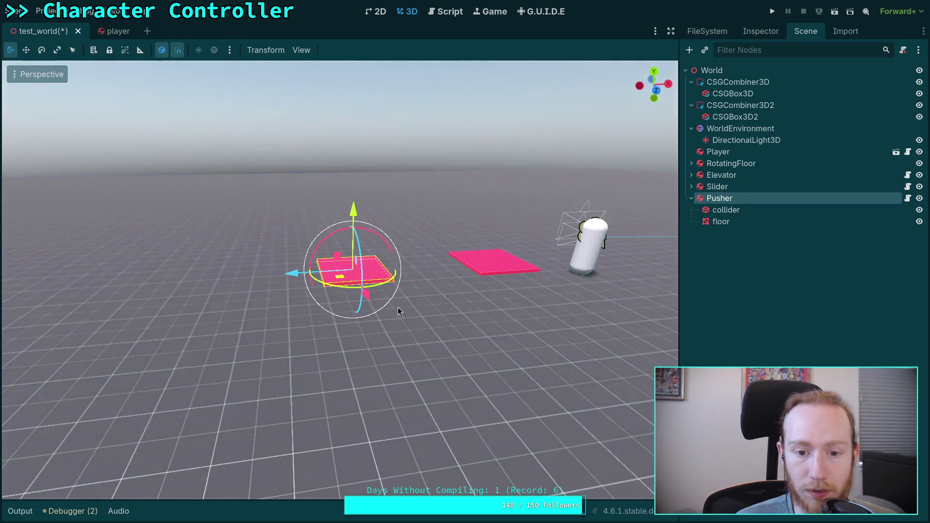
{"action": "mouse_move", "coordinate": [291, 275]}
{"action": "left_mouse_down"}
{"action": "mouse_move", "coordinate": [232, 266]}
{"action": "mouse_move", "coordinate": [515, 328]}
{"action": "left_mouse_up"}
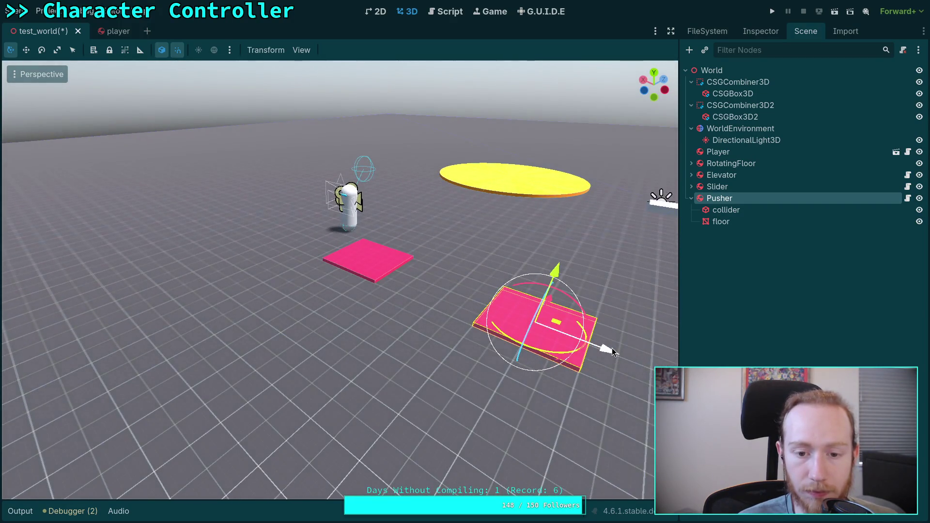
{"action": "left_click_drag", "start_coordinate": [609, 345], "coordinate": [485, 307]}
{"action": "mouse_move", "coordinate": [469, 268]}
{"action": "left_mouse_down"}
{"action": "mouse_move", "coordinate": [394, 321]}
{"action": "mouse_move", "coordinate": [427, 292]}
{"action": "mouse_move", "coordinate": [427, 309]}
{"action": "mouse_move", "coordinate": [333, 368]}
{"action": "mouse_move", "coordinate": [390, 322]}
{"action": "mouse_move", "coordinate": [388, 311]}
{"action": "mouse_move", "coordinate": [378, 345]}
{"action": "mouse_move", "coordinate": [224, 330]}
{"action": "left_mouse_up"}
Lock Pusher's Linear X axis in the Inspector's Axis Lock settings.
{"action": "left_click", "coordinate": [769, 31]}
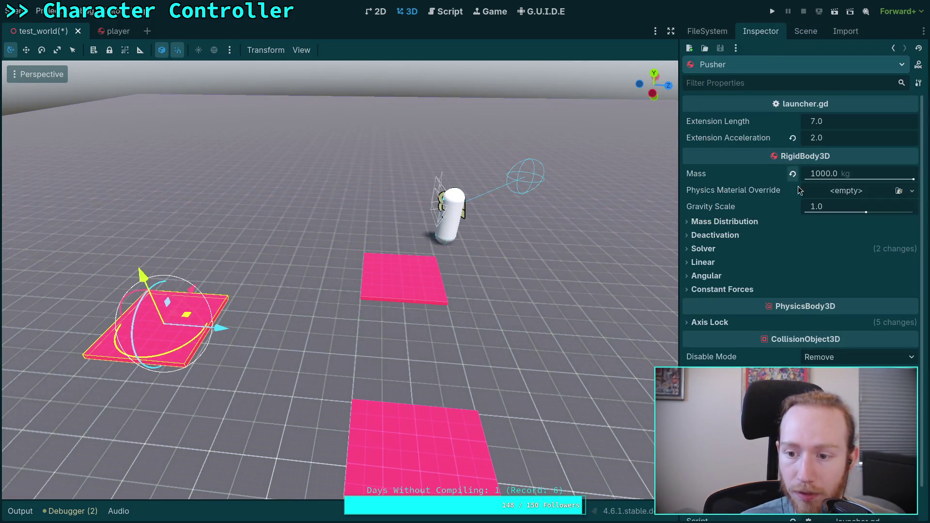
{"action": "left_click", "coordinate": [710, 322]}
{"action": "left_click", "coordinate": [810, 337]}
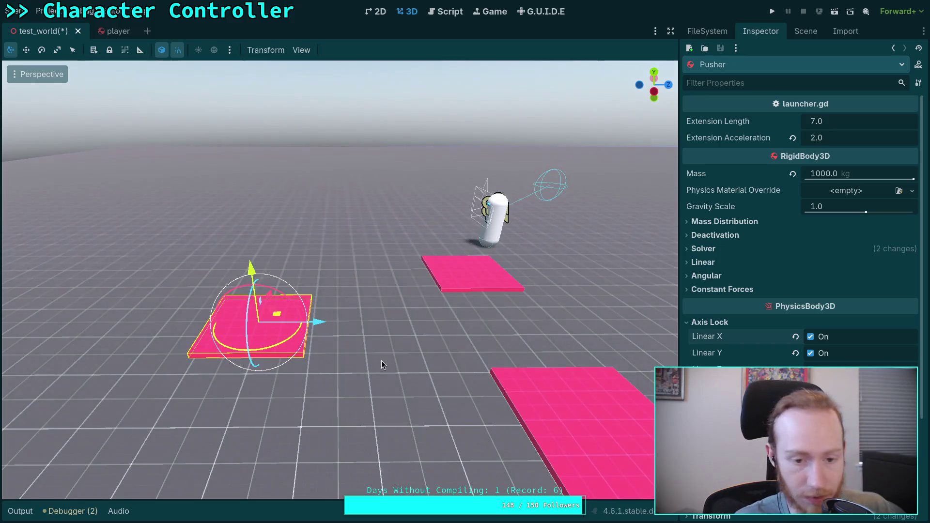
{"action": "left_click", "coordinate": [805, 31]}
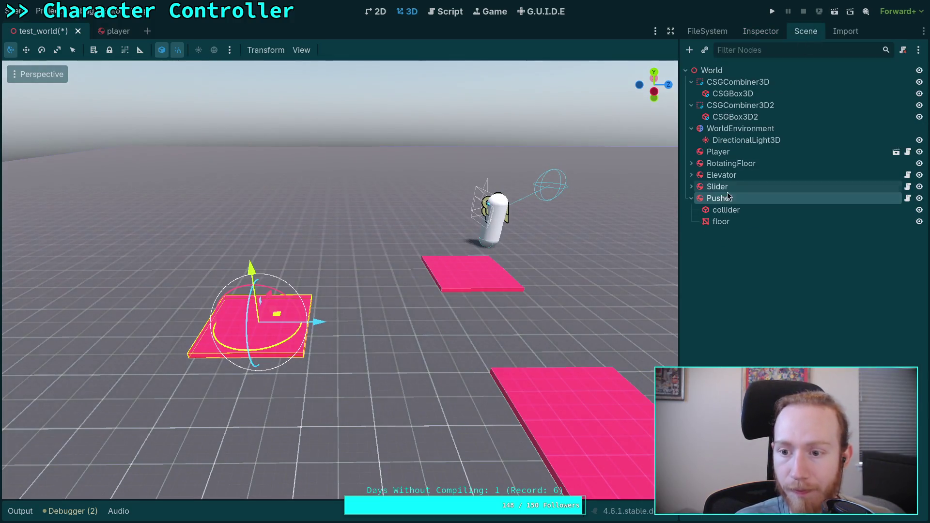
Reset the Pusher collider's rotation to zero.
{"action": "left_click", "coordinate": [720, 210]}
{"action": "left_click", "coordinate": [760, 31]}
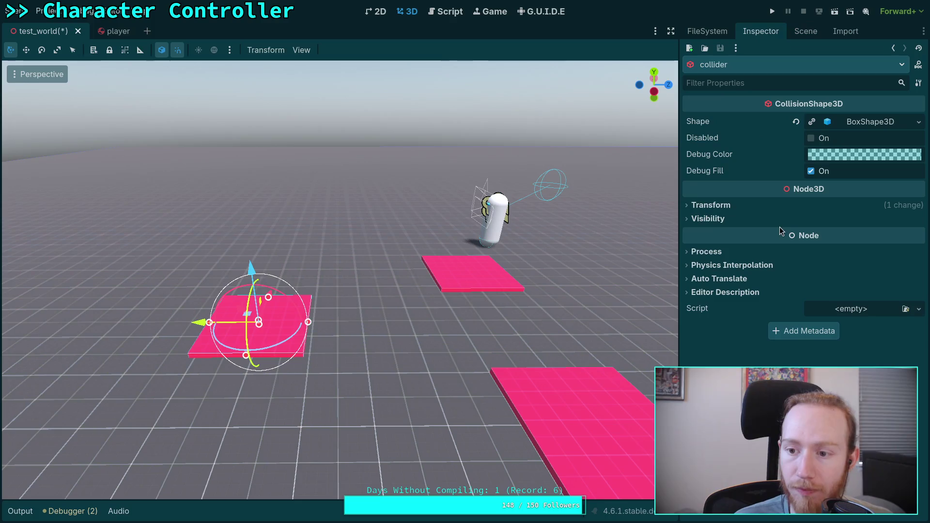
{"action": "left_click", "coordinate": [756, 201]}
{"action": "left_click", "coordinate": [919, 252]}
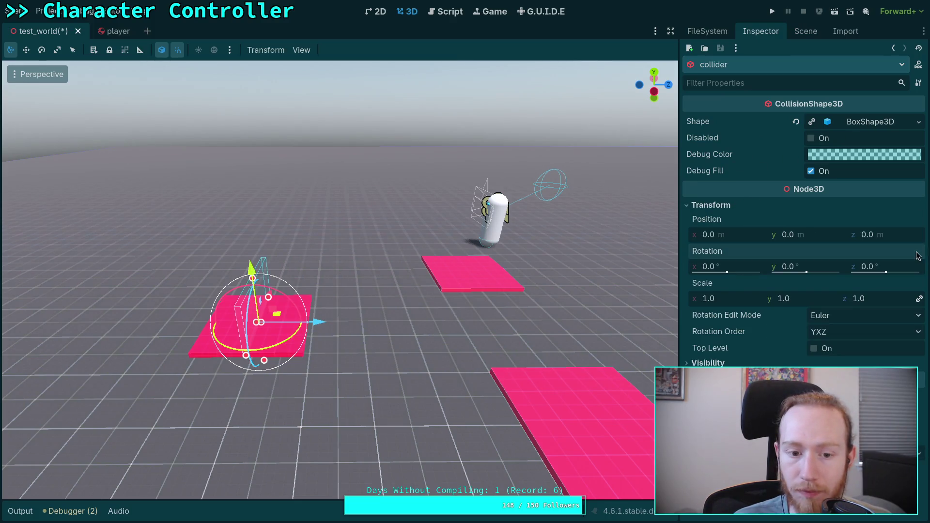
Reset the Pusher floor mesh's rotation so it stands upright.
{"action": "left_click", "coordinate": [805, 31]}
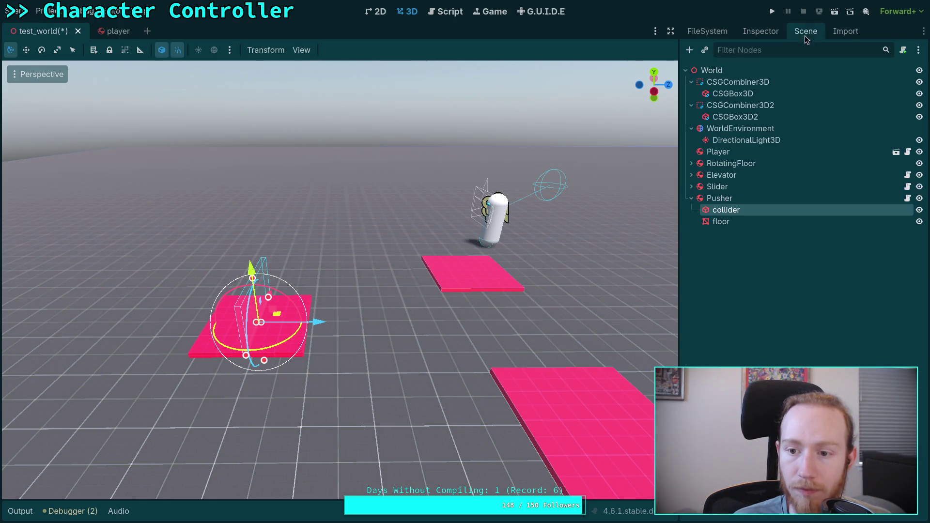
{"action": "left_click", "coordinate": [721, 221]}
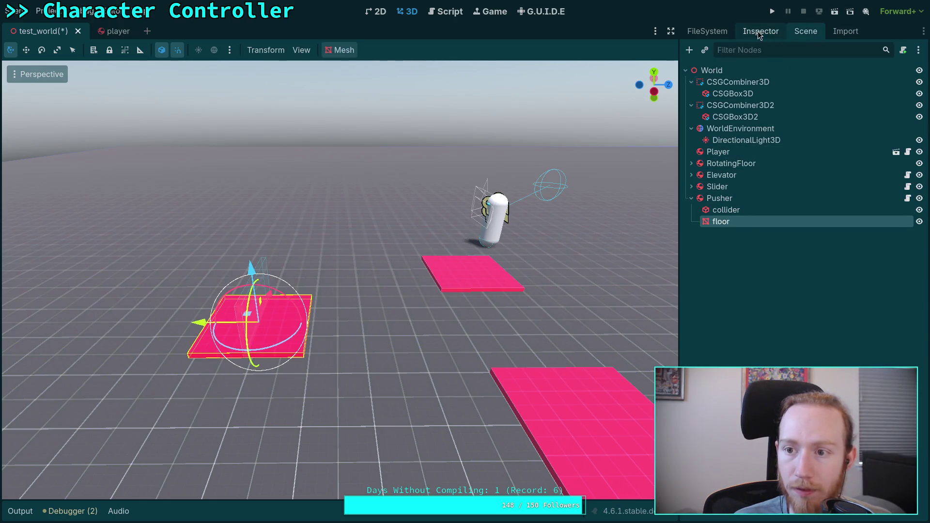
{"action": "left_click", "coordinate": [772, 36]}
{"action": "left_click", "coordinate": [918, 396]}
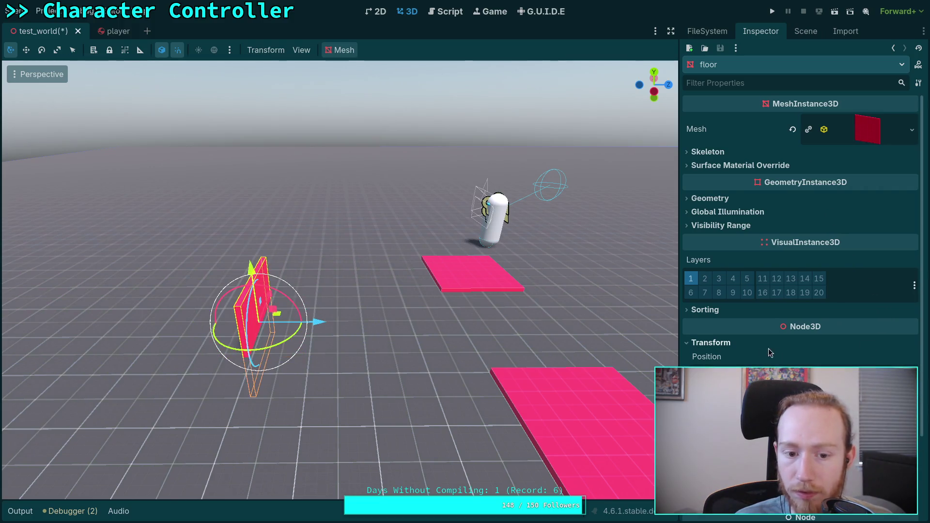
{"action": "left_click", "coordinate": [709, 342]}
Raise the Pusher node up off the ground.
{"action": "left_click", "coordinate": [805, 31]}
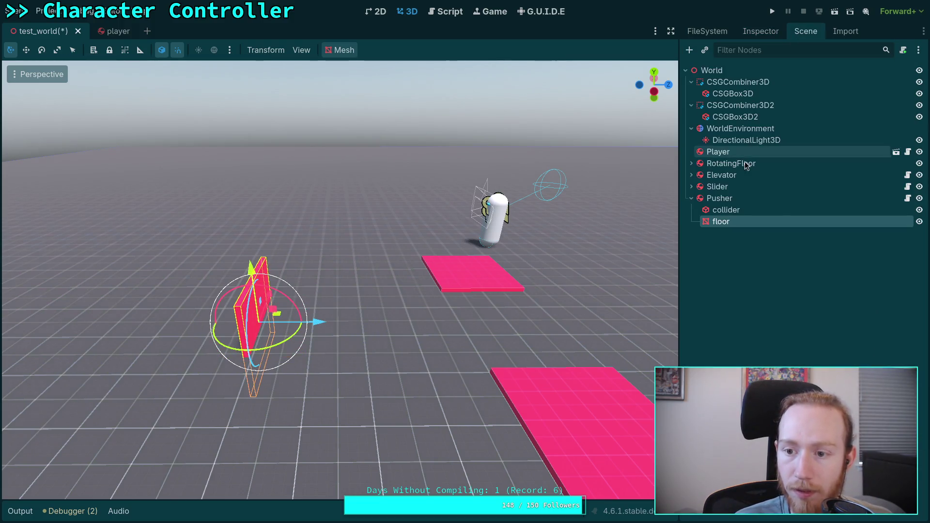
{"action": "left_click", "coordinate": [720, 198]}
{"action": "left_click_drag", "start_coordinate": [251, 267], "coordinate": [234, 214]}
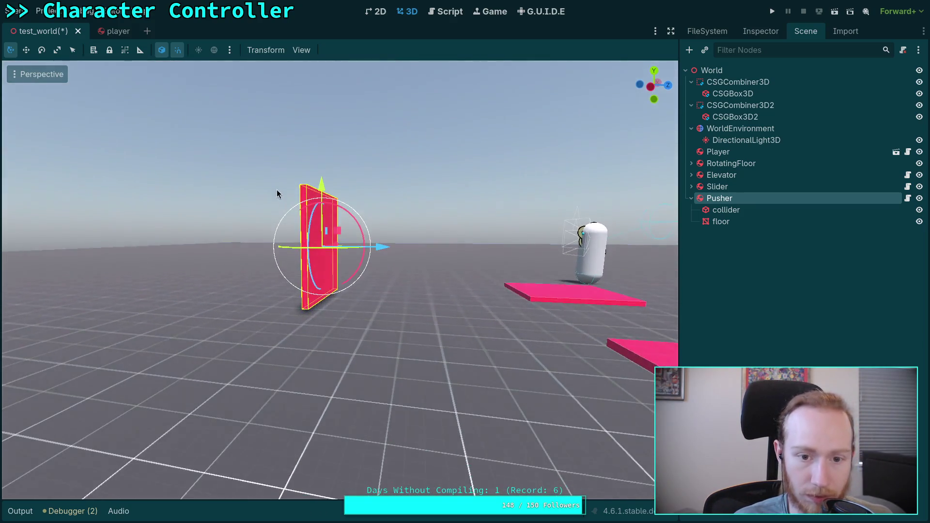
{"action": "mouse_move", "coordinate": [319, 193]}
{"action": "left_mouse_down"}
{"action": "mouse_move", "coordinate": [321, 161]}
{"action": "mouse_move", "coordinate": [334, 193]}
{"action": "left_mouse_up"}
Set the Pusher collider's box shape height to 1.0.
{"action": "left_click", "coordinate": [727, 210]}
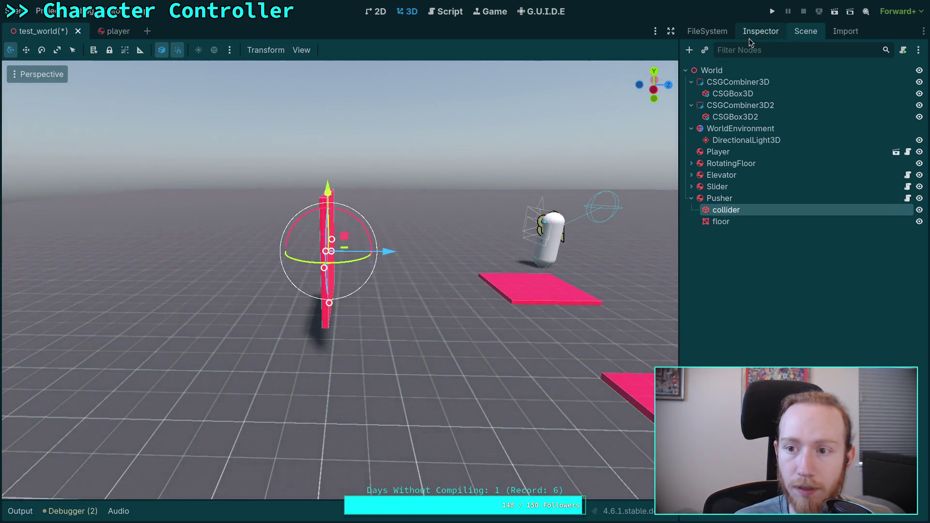
{"action": "left_click", "coordinate": [760, 31]}
{"action": "left_click", "coordinate": [857, 121]}
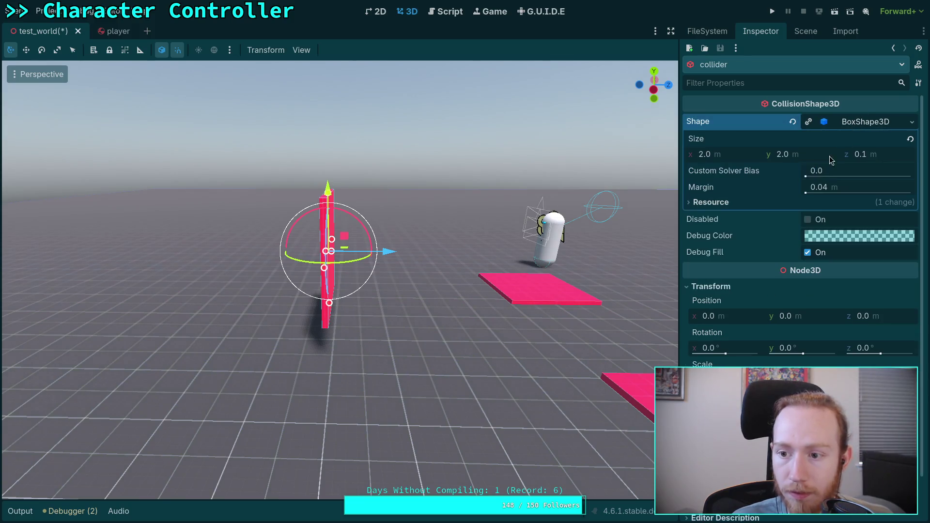
{"action": "left_click", "coordinate": [786, 155]}
{"action": "type", "text": "1"}
{"action": "key", "text": "Return"}
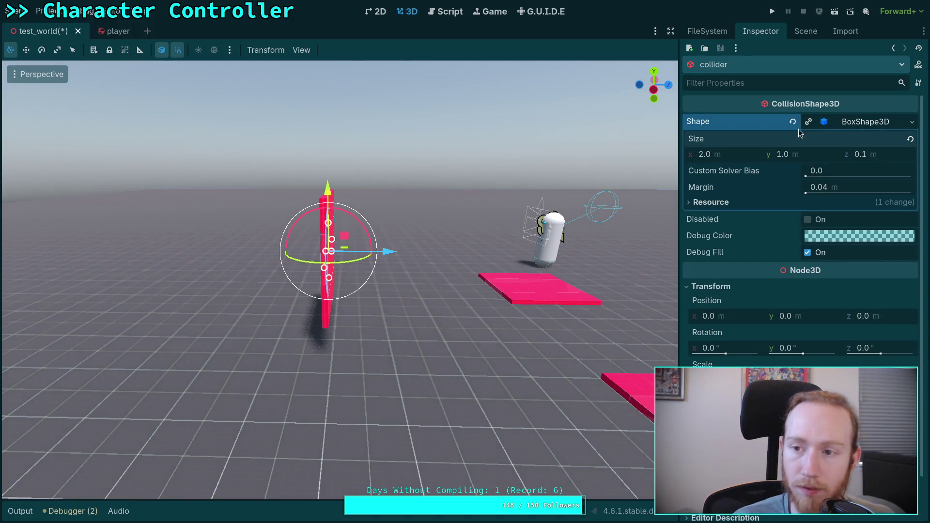
Set the Pusher floor's box mesh height to 1.0.
{"action": "left_click", "coordinate": [796, 30]}
{"action": "left_click", "coordinate": [765, 223]}
{"action": "left_click", "coordinate": [760, 31]}
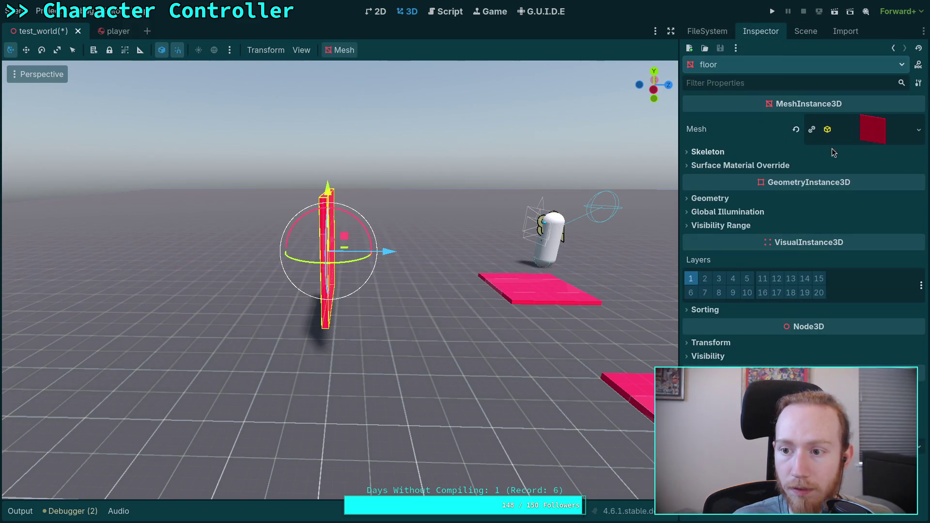
{"action": "left_click", "coordinate": [830, 130]}
{"action": "left_click", "coordinate": [808, 244]}
{"action": "type", "text": "1"}
{"action": "key", "text": "Return"}
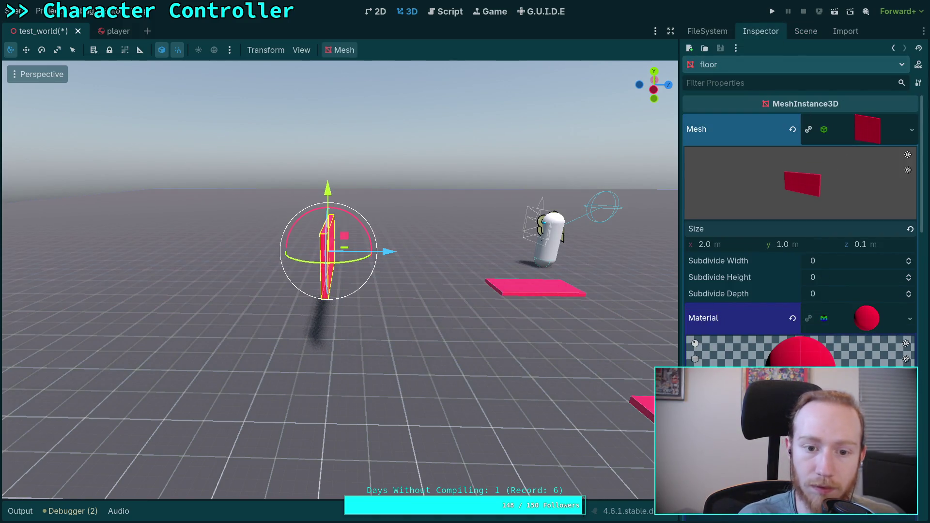
{"action": "key", "text": "ctrl+z"}
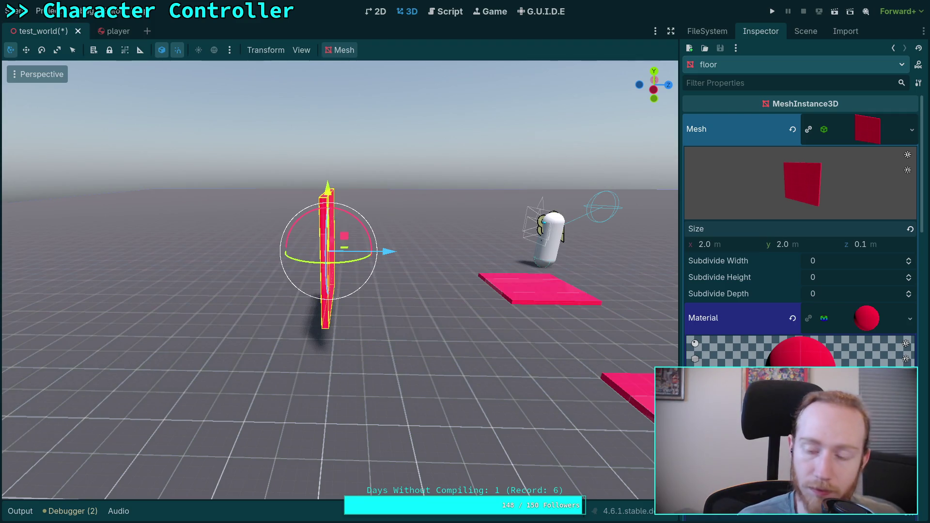
{"action": "left_click", "coordinate": [912, 130]}
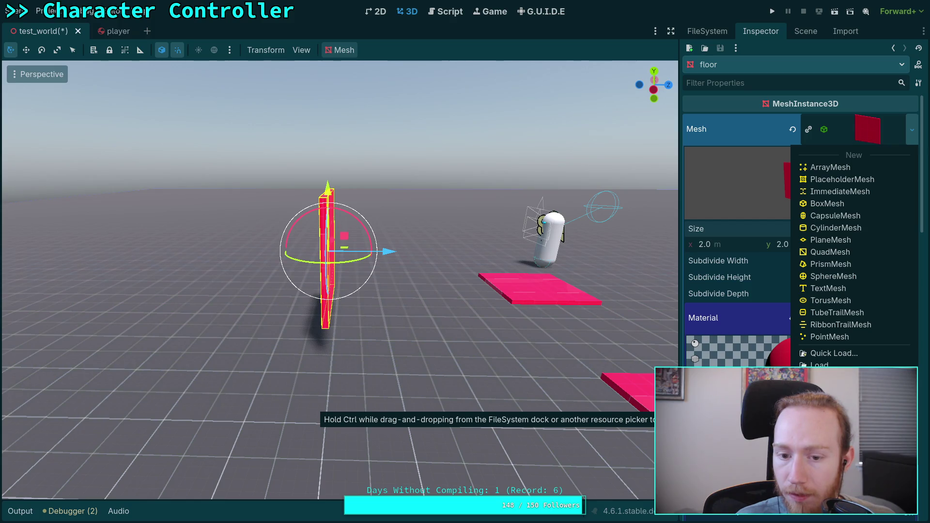
{"action": "key", "text": "Escape"}
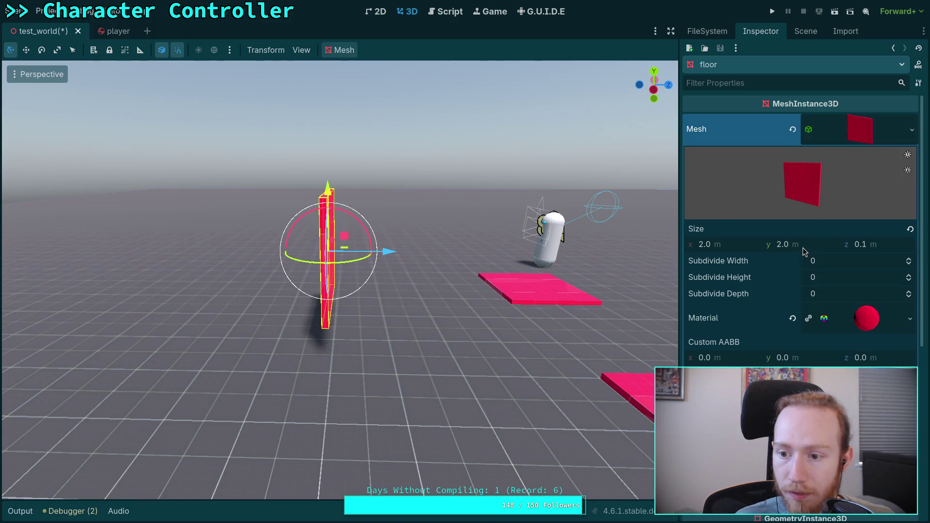
{"action": "left_click", "coordinate": [782, 244]}
{"action": "type", "text": "1"}
{"action": "key", "text": "Return"}
Centre the view on the wall mesh and reselect the Pusher node.
{"action": "key", "text": "f"}
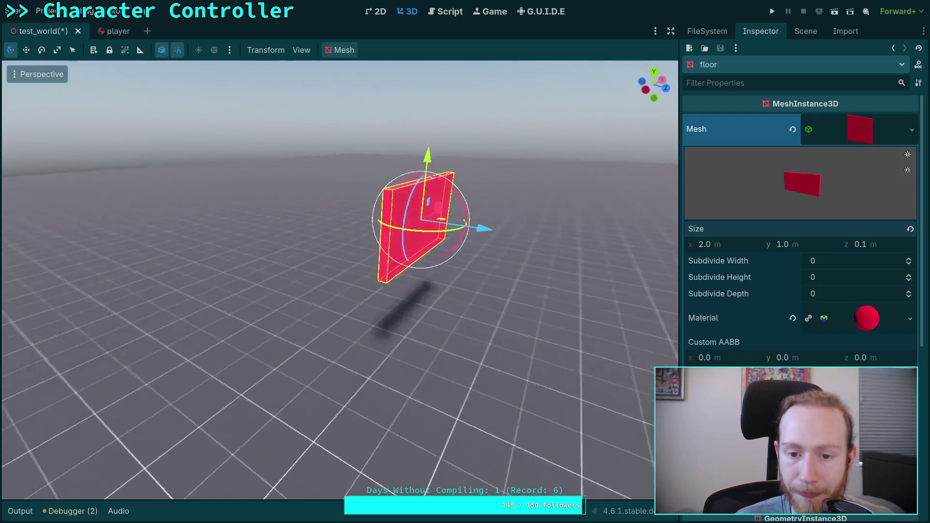
{"action": "key", "text": "d"}
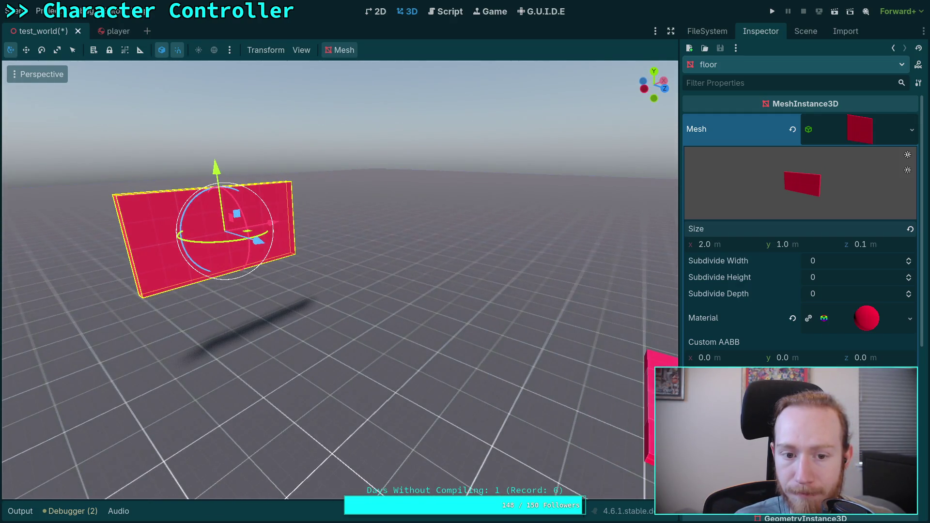
{"action": "key", "text": "a"}
{"action": "left_click", "coordinate": [805, 31]}
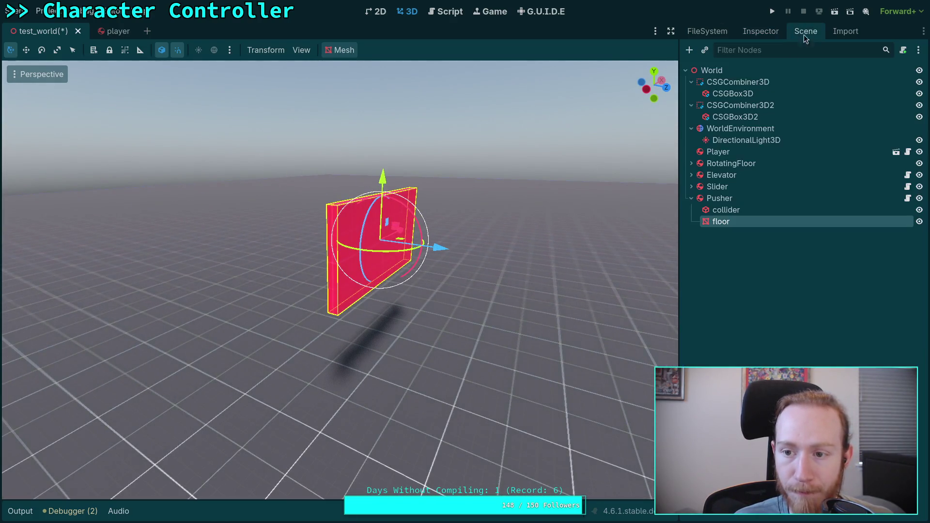
{"action": "left_click", "coordinate": [730, 199]}
From the top view, move the Pusher back along Z to -10.
{"action": "left_click_drag", "start_coordinate": [371, 232], "coordinate": [670, 66]}
{"action": "left_click", "coordinate": [654, 74]}
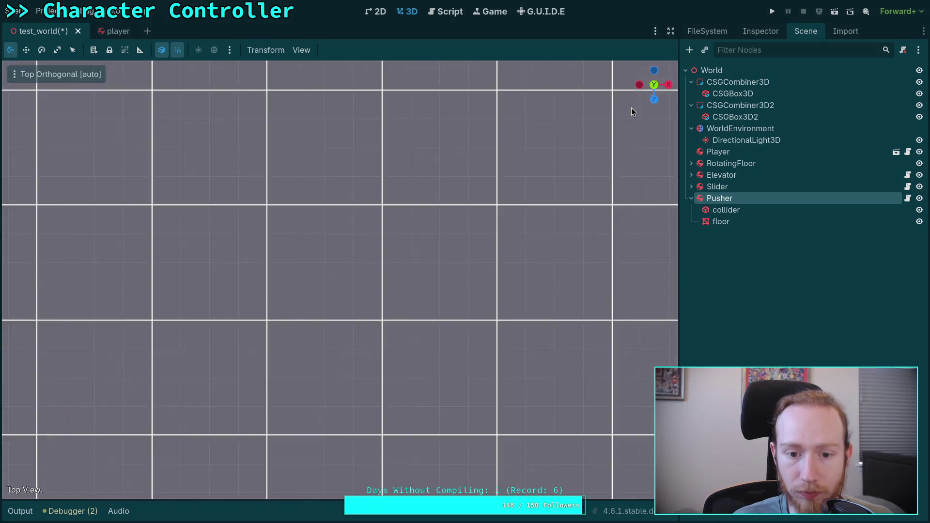
{"action": "scroll", "coordinate": [428, 251], "scroll_direction": "down", "scroll_amount": 3}
{"action": "mouse_move", "coordinate": [362, 223]}
{"action": "left_mouse_down"}
{"action": "mouse_move", "coordinate": [361, 376]}
{"action": "mouse_move", "coordinate": [380, 106]}
{"action": "left_mouse_up"}
{"action": "left_click_drag", "start_coordinate": [374, 63], "coordinate": [374, 64]}
{"action": "mouse_move", "coordinate": [385, 299]}
{"action": "left_mouse_down"}
{"action": "mouse_move", "coordinate": [405, 326]}
{"action": "mouse_move", "coordinate": [507, 300]}
{"action": "left_mouse_up"}
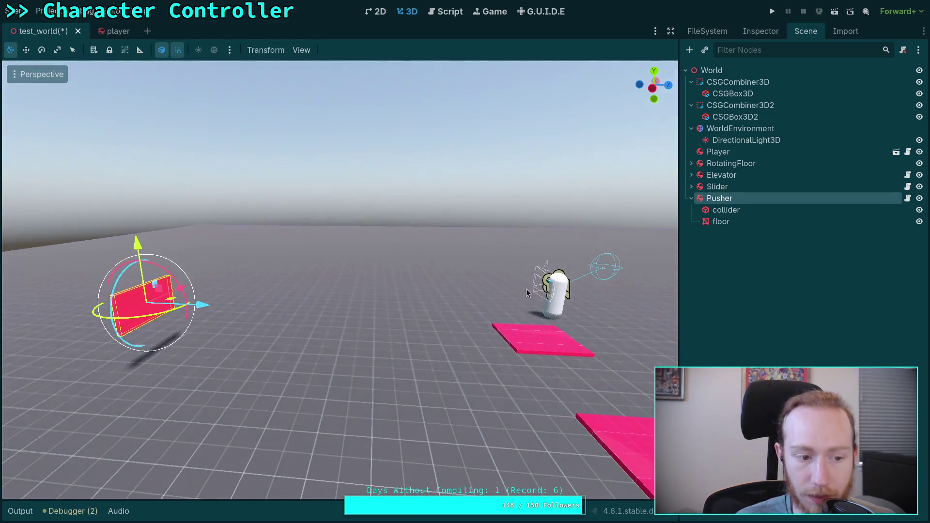
Set Extension Length to 10 and Extension Acceleration to 50, then save the scene.
{"action": "left_click", "coordinate": [760, 31]}
{"action": "left_click", "coordinate": [854, 121]}
{"action": "type", "text": "10"}
{"action": "left_click", "coordinate": [866, 139]}
{"action": "type", "text": "50"}
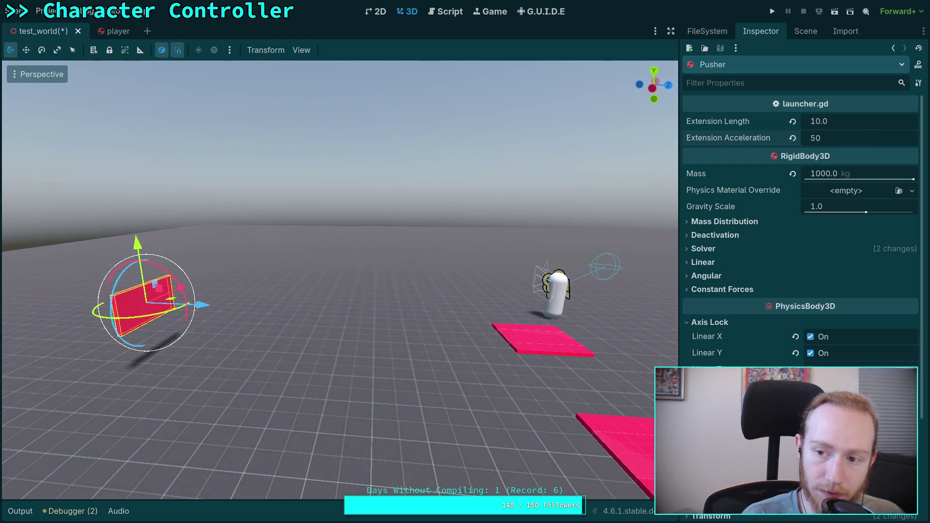
{"action": "key", "text": "ctrl+s"}
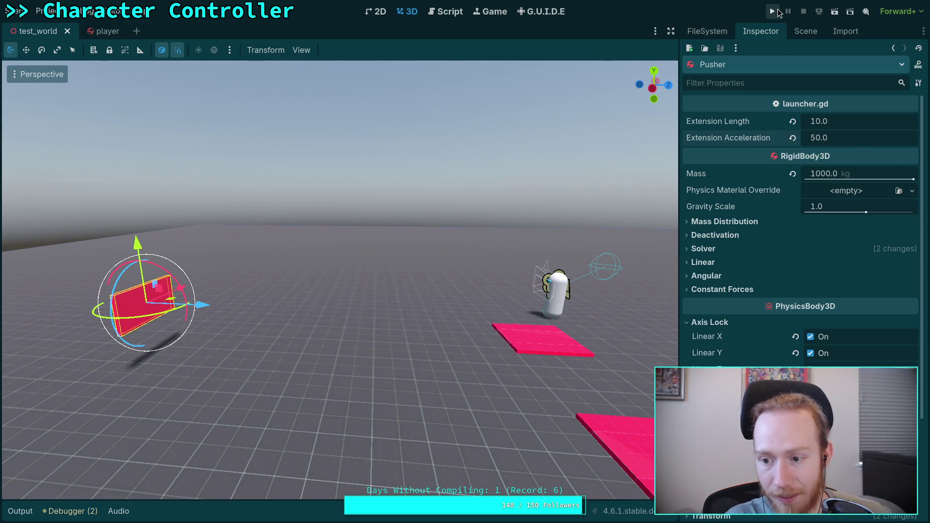
Run the project, watch the red Pusher wall swing past the capsule, then stop.
{"action": "left_click", "coordinate": [776, 12]}
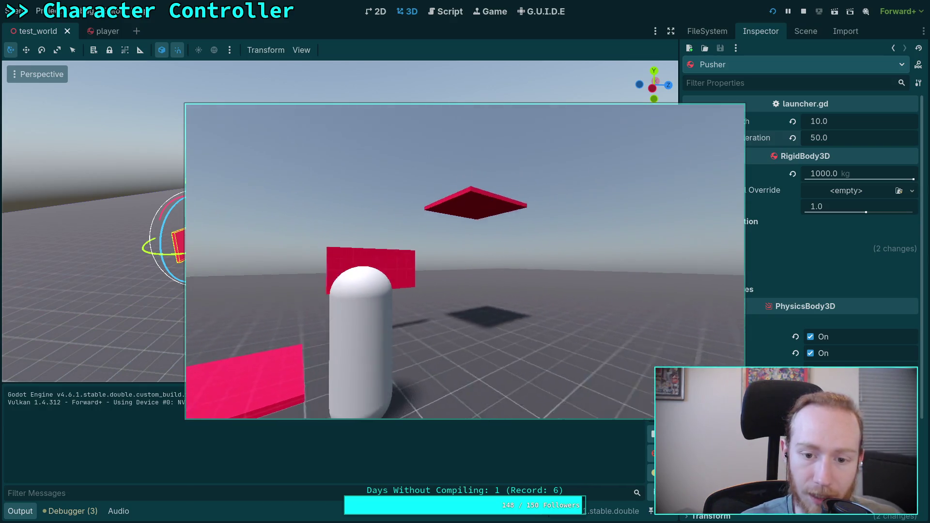
{"action": "left_click", "coordinate": [802, 12]}
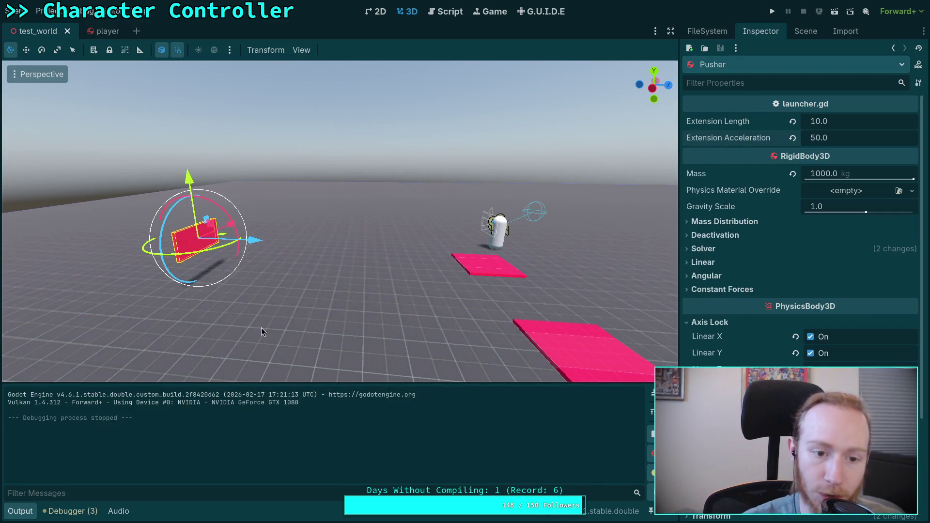
Close the output log, expand Elevator and focus the view on its collider.
{"action": "left_click", "coordinate": [20, 512]}
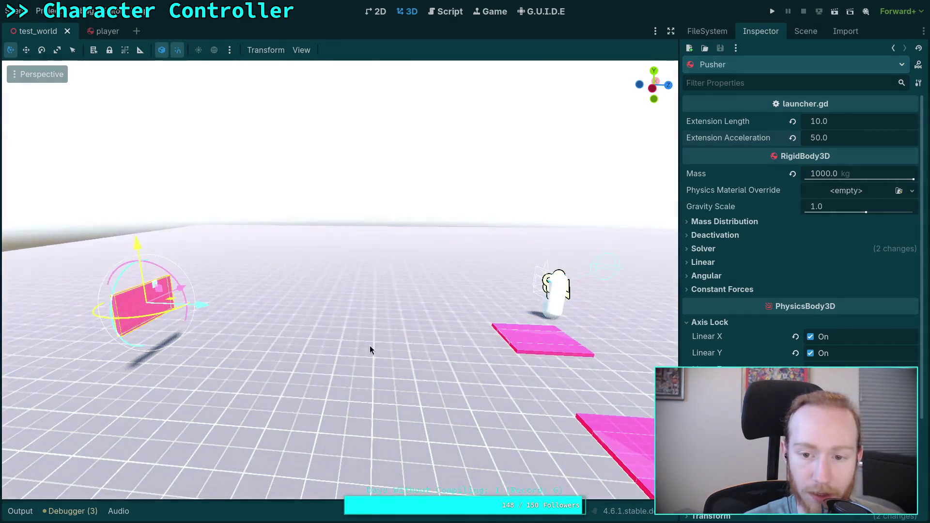
{"action": "left_click_drag", "start_coordinate": [370, 344], "coordinate": [380, 340]}
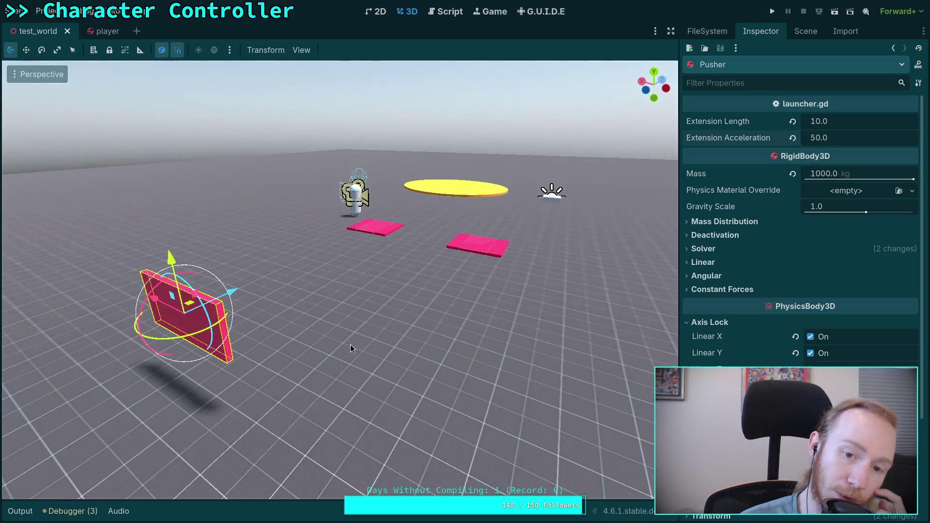
{"action": "left_click", "coordinate": [808, 28]}
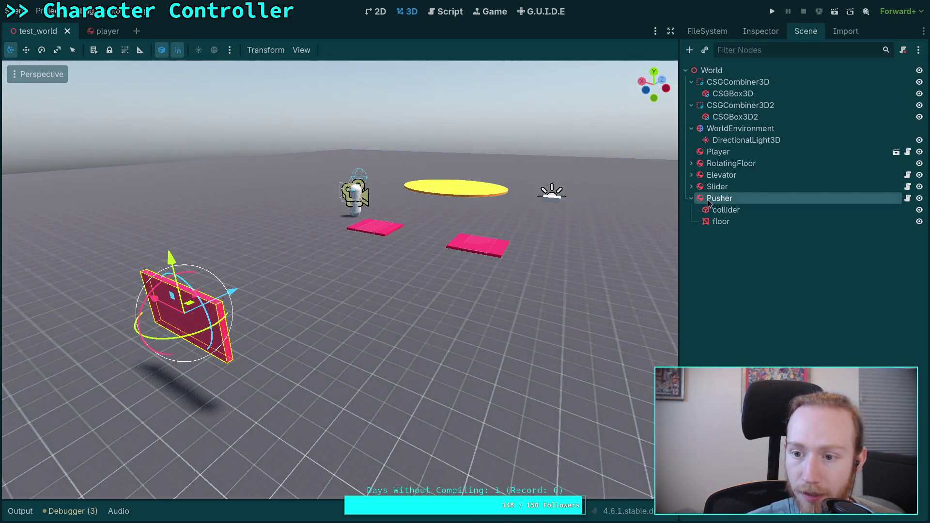
{"action": "left_click", "coordinate": [691, 177]}
{"action": "left_click", "coordinate": [720, 186]}
{"action": "key", "text": "f"}
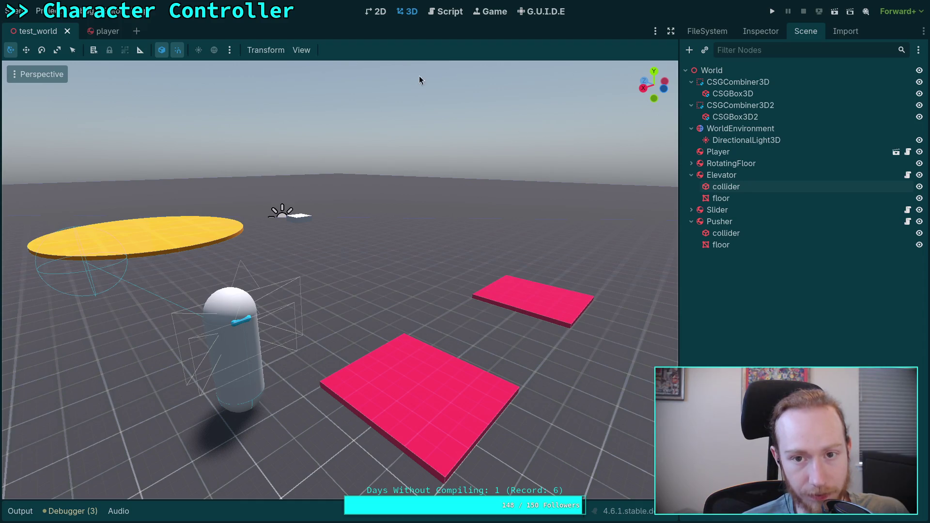
Open launcher.gd in the script editor at the velocity reset on line 47.
{"action": "left_click", "coordinate": [448, 12]}
{"action": "scroll", "coordinate": [353, 236], "scroll_direction": "down", "scroll_amount": 5}
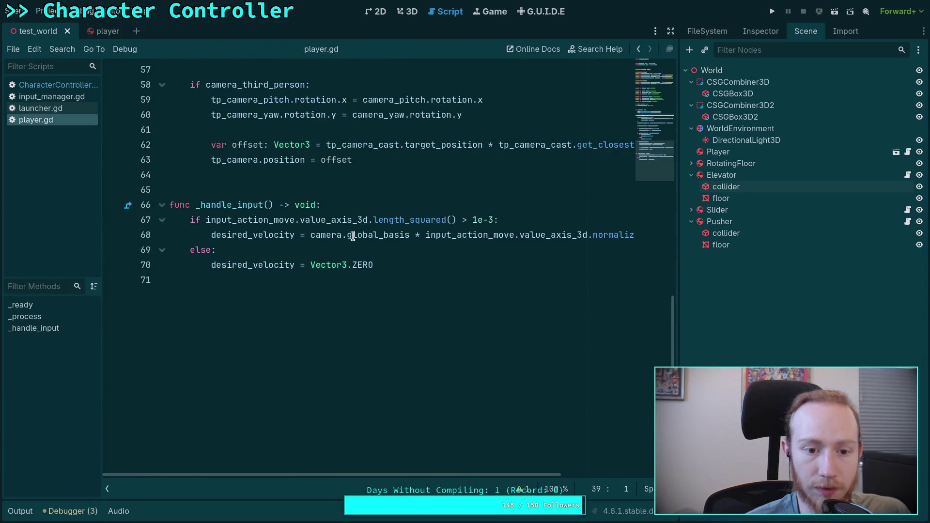
{"action": "left_click", "coordinate": [45, 109]}
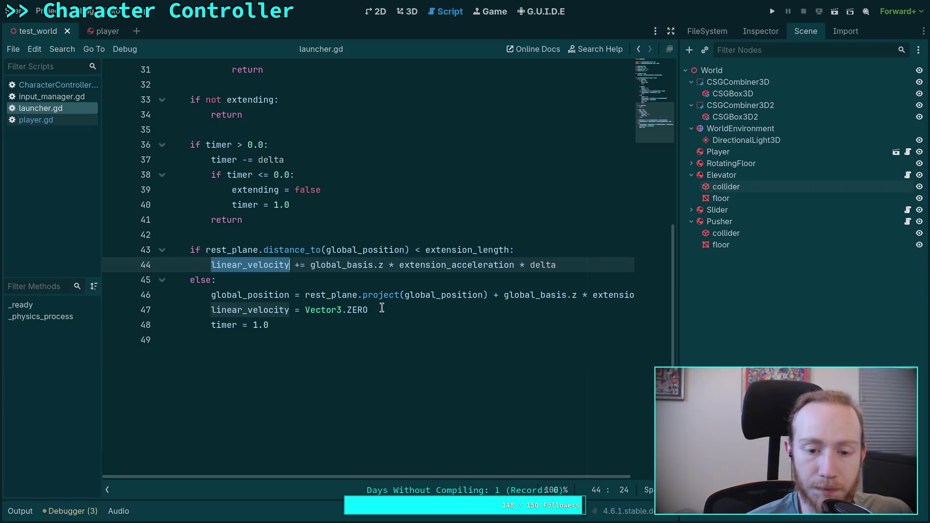
{"action": "left_click", "coordinate": [405, 312]}
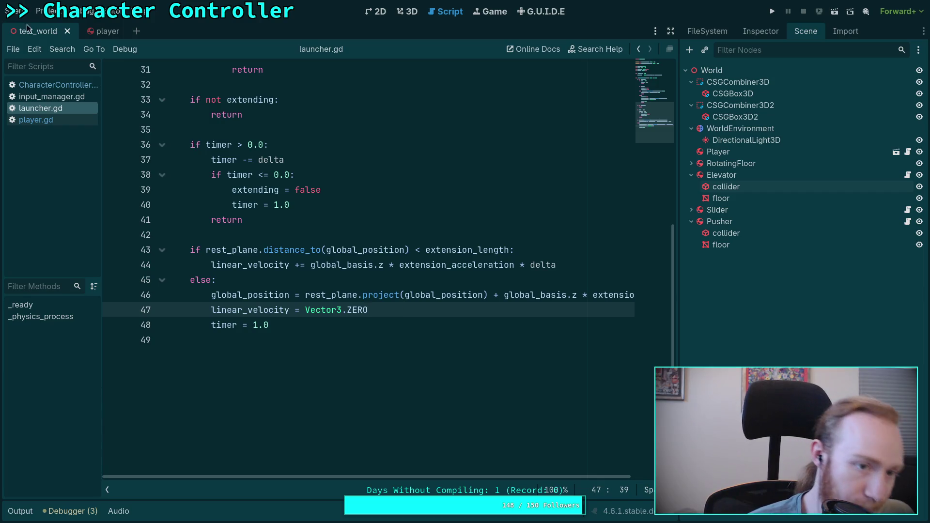
Close launcher.gd and input_manager.gd from the script list.
{"action": "right_click", "coordinate": [51, 109]}
{"action": "left_click", "coordinate": [96, 141]}
{"action": "left_click", "coordinate": [60, 100]}
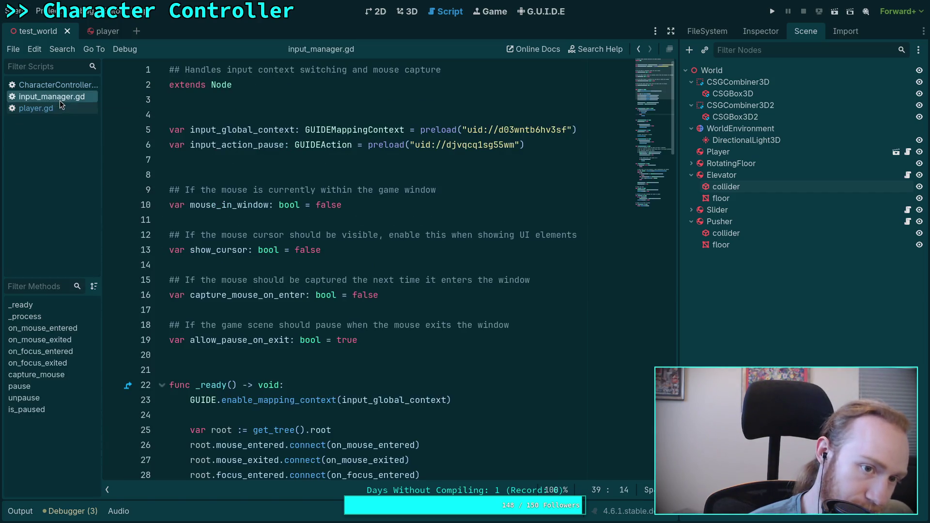
{"action": "right_click", "coordinate": [59, 100]}
{"action": "left_click", "coordinate": [77, 132]}
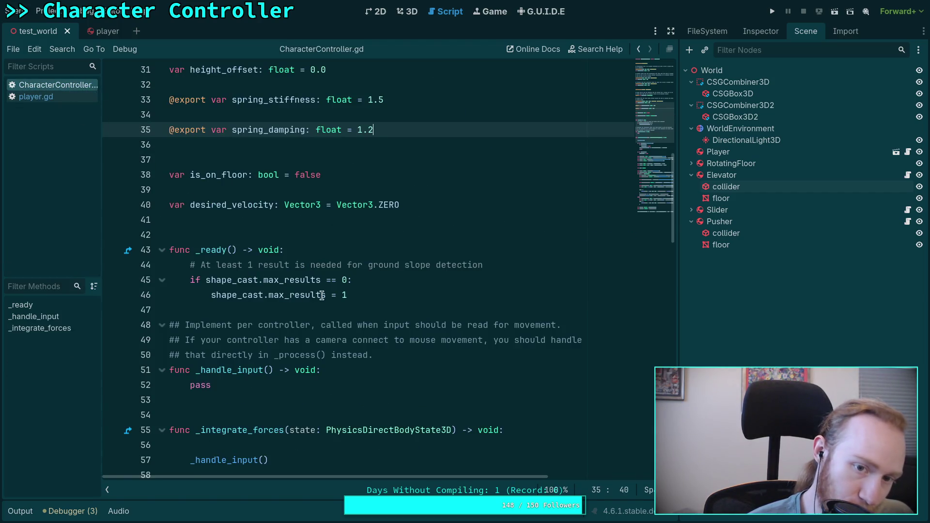
{"action": "scroll", "coordinate": [312, 294], "scroll_direction": "down", "scroll_amount": 20}
{"action": "scroll", "coordinate": [338, 294], "scroll_direction": "up", "scroll_amount": 4}
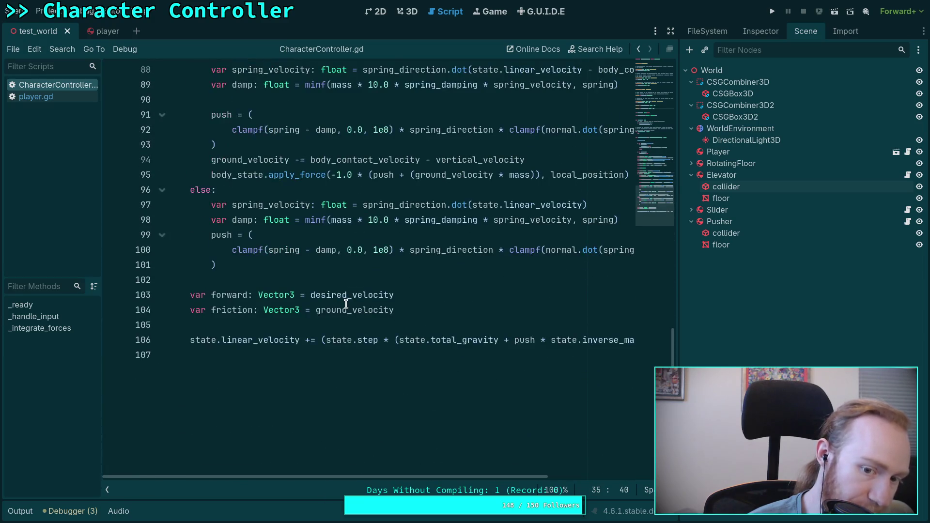
{"action": "left_click", "coordinate": [441, 307]}
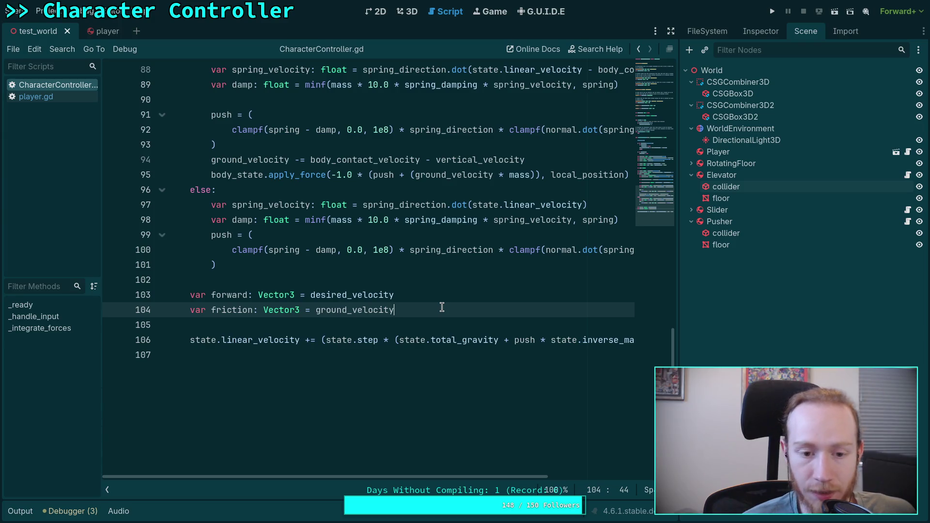
{"action": "left_click_drag", "start_coordinate": [397, 310], "coordinate": [314, 309]}
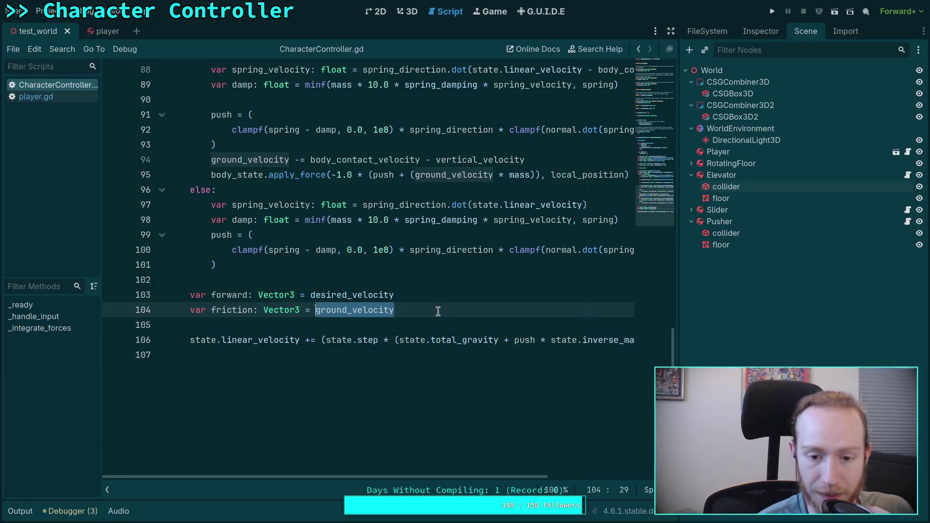
Drop the trial * 0.8 factor and retype ground_velocity after the equals sign on line 104.
{"action": "left_click", "coordinate": [438, 312]}
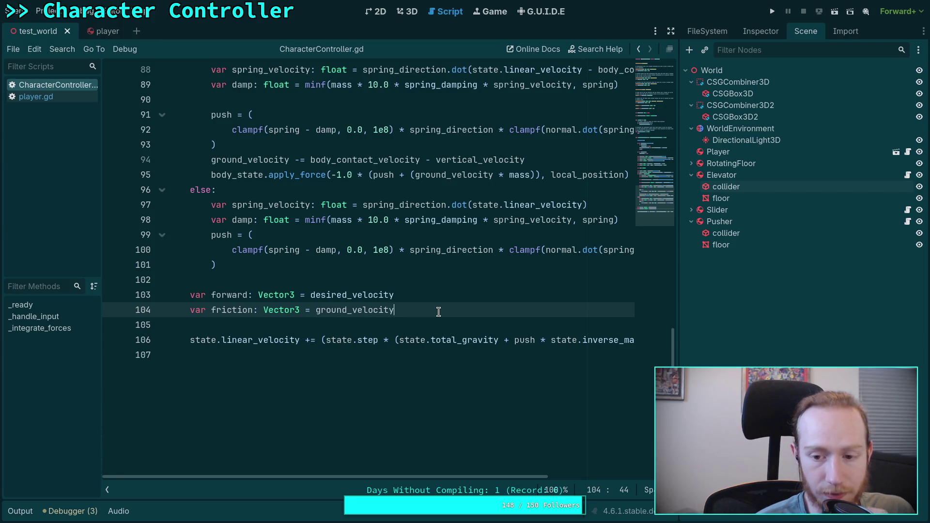
{"action": "type", "text": "* 0.8"}
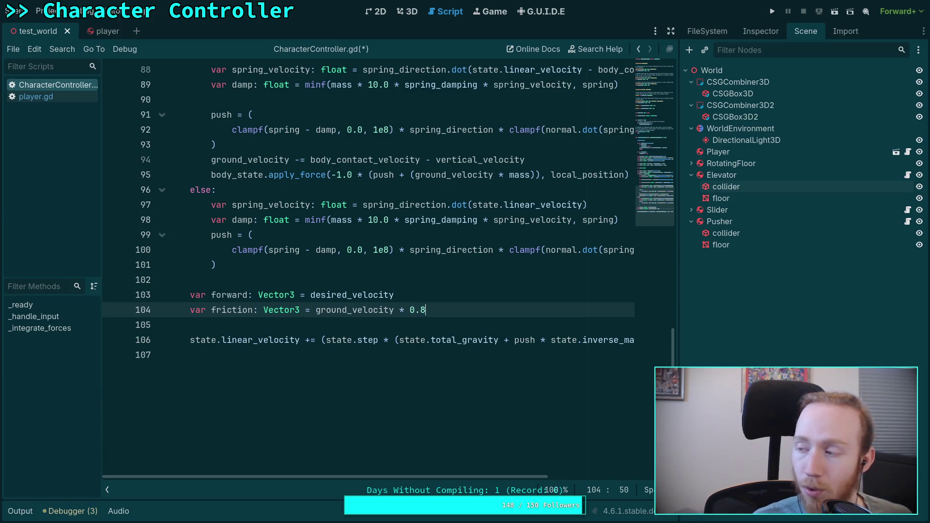
{"action": "key", "text": "BackSpace"}
{"action": "key", "text": "BackSpace"}
{"action": "key", "text": "BackSpace"}
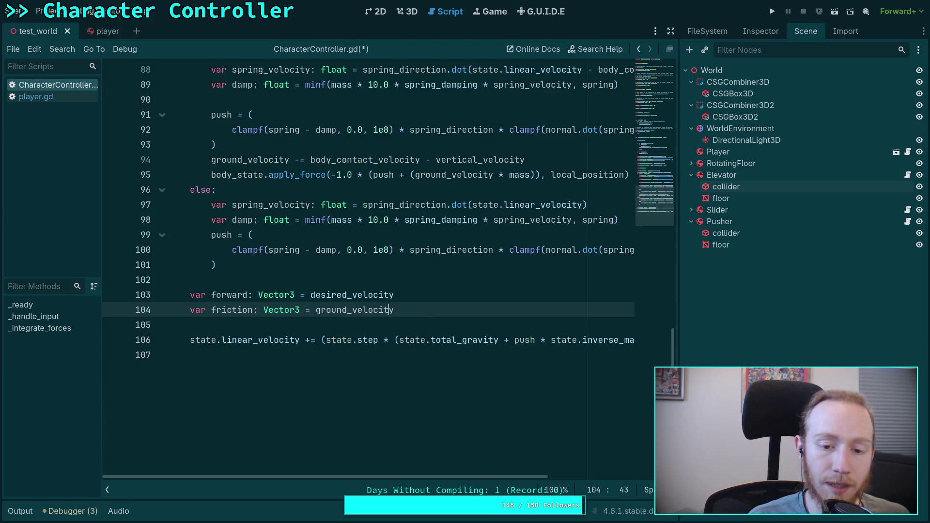
{"action": "left_click", "coordinate": [336, 310]}
{"action": "left_click", "coordinate": [310, 310]}
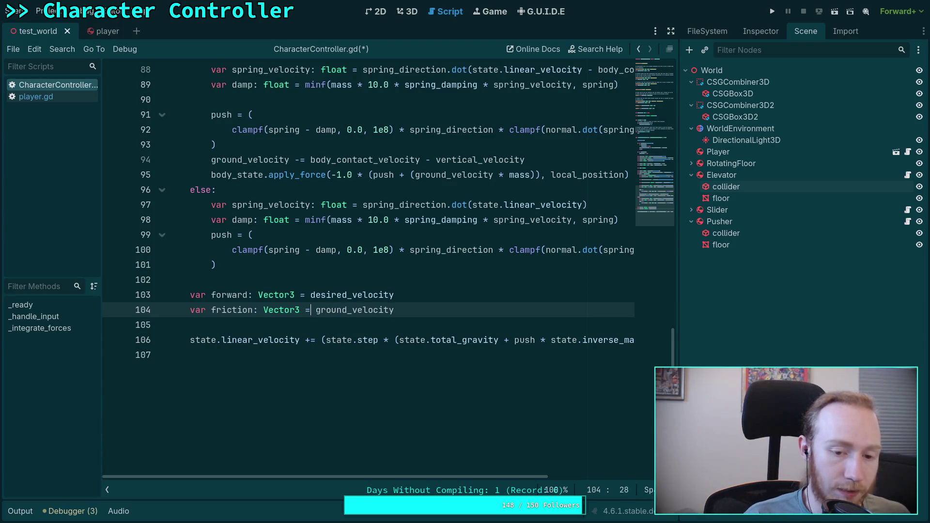
{"action": "key", "text": "ctrl+space"}
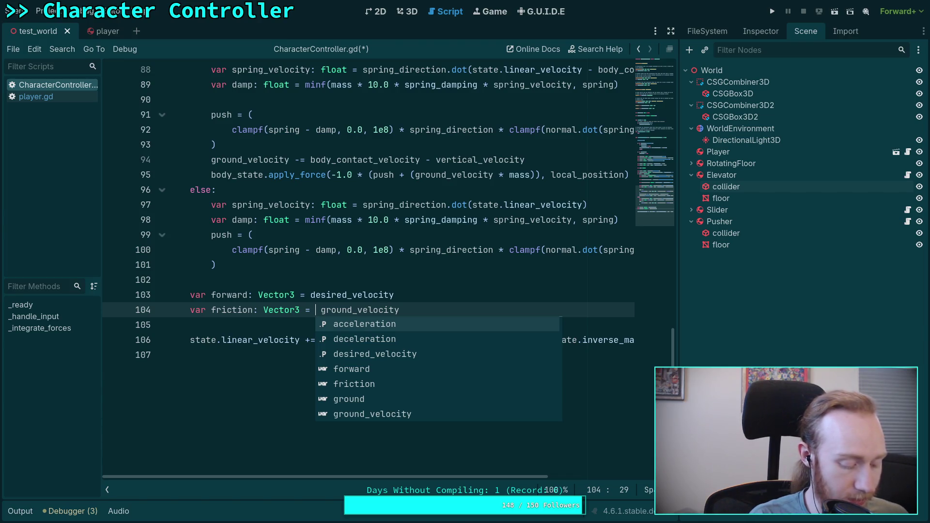
{"action": "type", "text": "grou"}
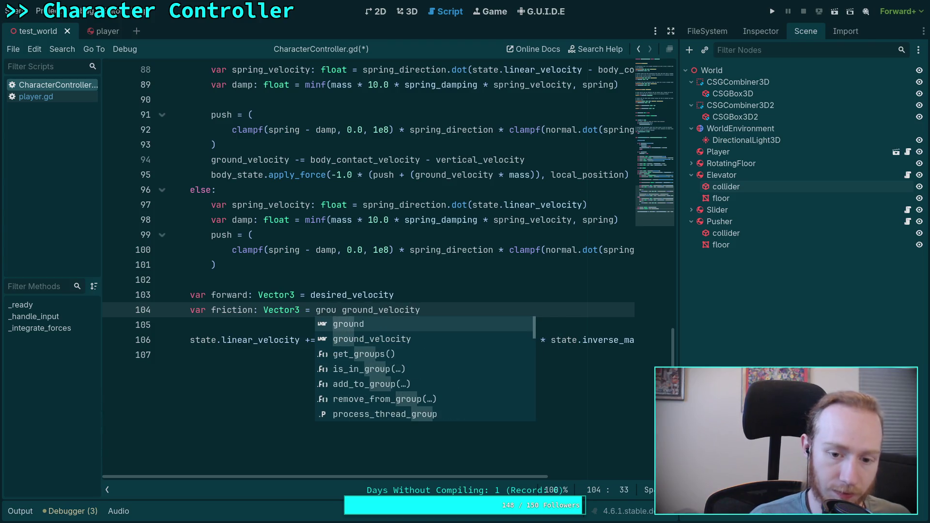
{"action": "key", "text": "Down"}
{"action": "key", "text": "Return"}
Multiply by maxf(ground_velocity.length(), 1.0), save the script and start a test run.
{"action": "type", "text": "* "}
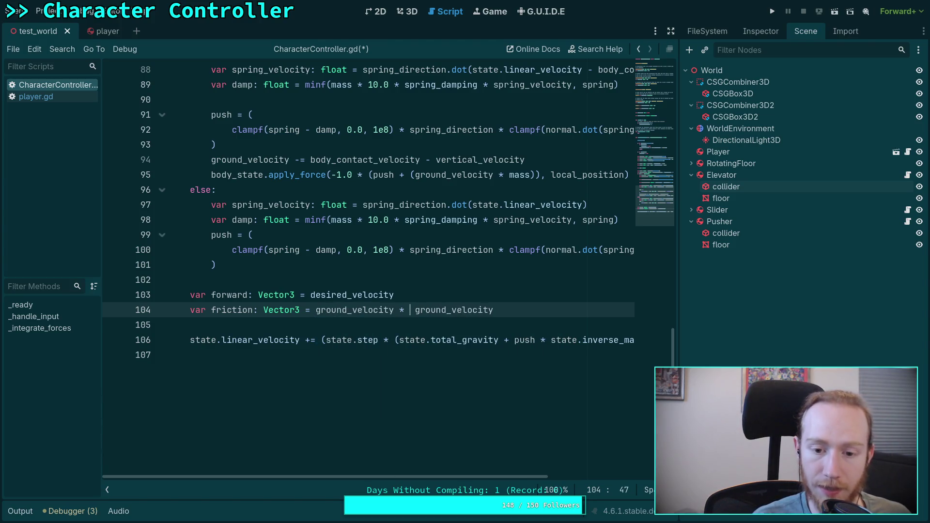
{"action": "type", "text": "maxf("}
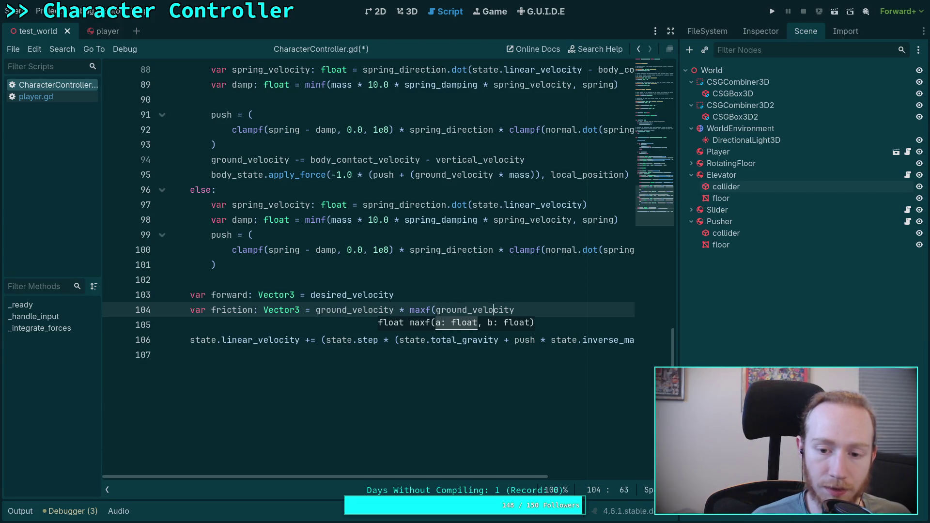
{"action": "key", "text": "BackSpace"}
{"action": "type", "text": ".le"}
{"action": "key", "text": "Return"}
{"action": "type", "text": ","}
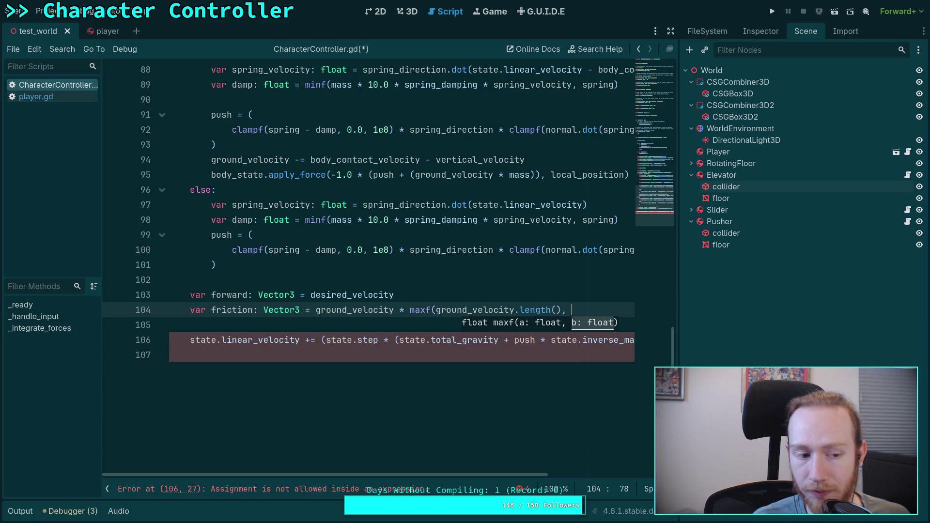
{"action": "type", "text": "1.0)"}
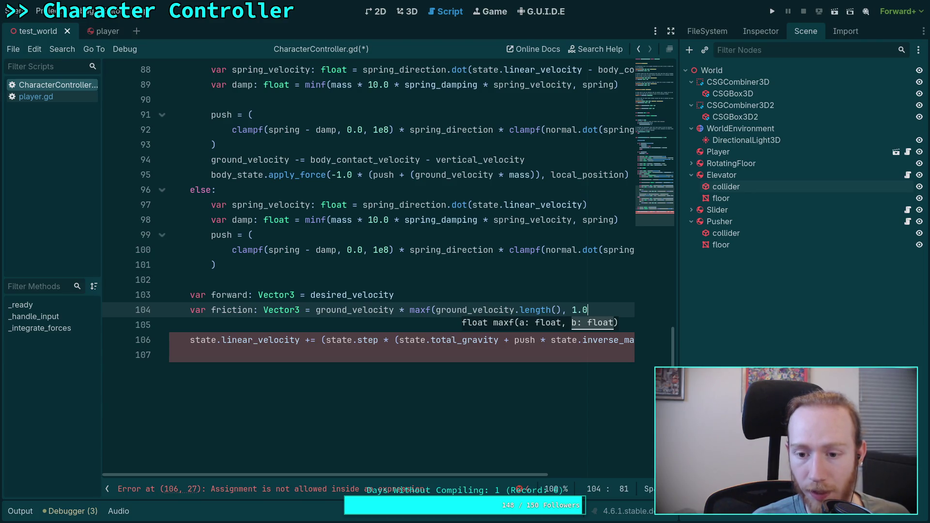
{"action": "key", "text": "ctrl+s"}
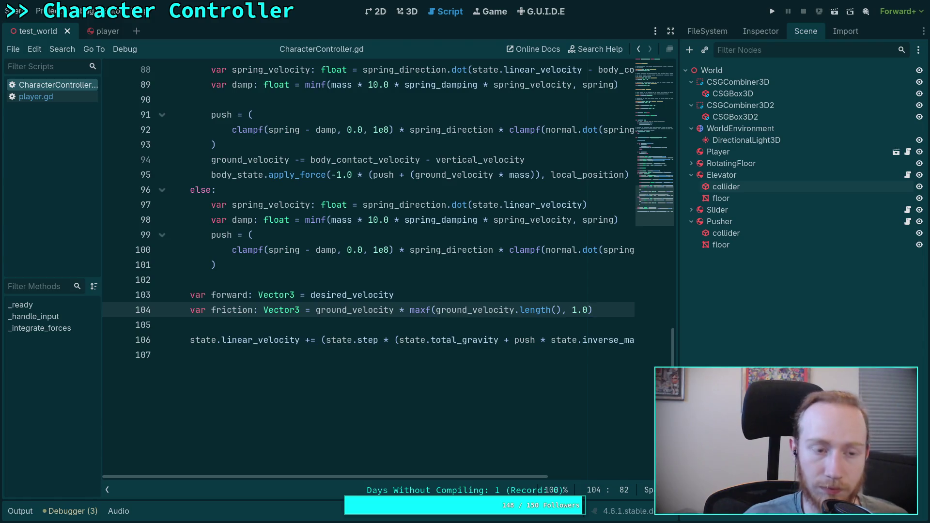
{"action": "key", "text": "F5"}
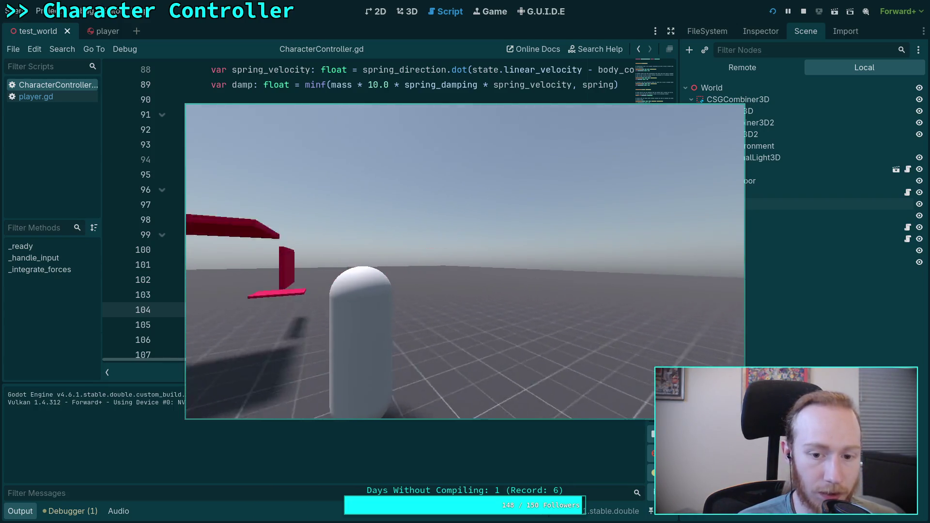
Stop the test run, change maxf to minf on line 104 and save.
{"action": "key", "text": "F8"}
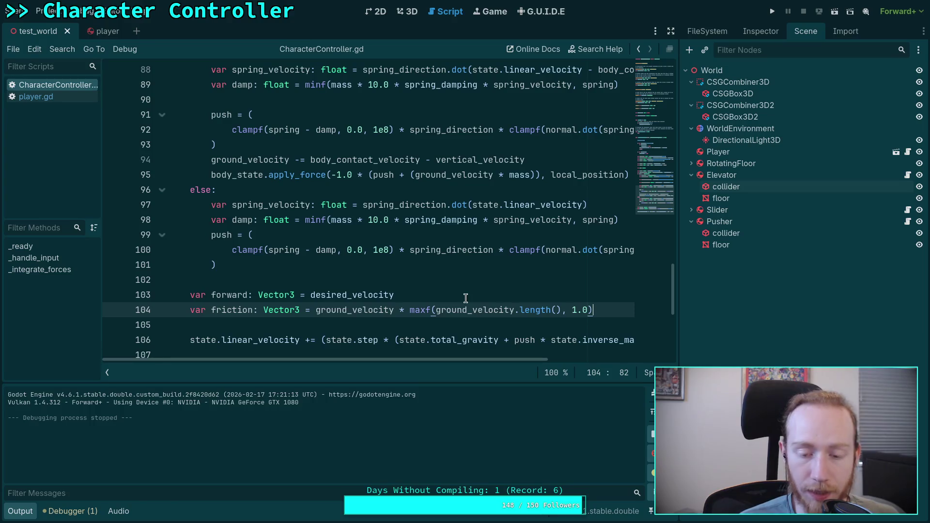
{"action": "mouse_move", "coordinate": [478, 358]}
{"action": "left_mouse_down"}
{"action": "mouse_move", "coordinate": [634, 361]}
{"action": "mouse_move", "coordinate": [475, 357]}
{"action": "mouse_move", "coordinate": [512, 358]}
{"action": "left_mouse_up"}
{"action": "scroll", "coordinate": [517, 329], "scroll_direction": "down", "scroll_amount": 1}
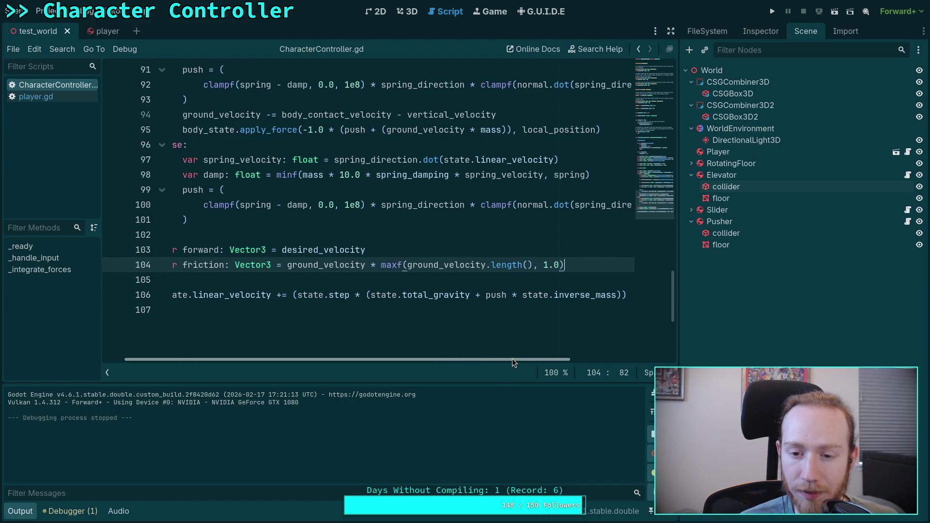
{"action": "left_click_drag", "start_coordinate": [381, 264], "coordinate": [398, 264]}
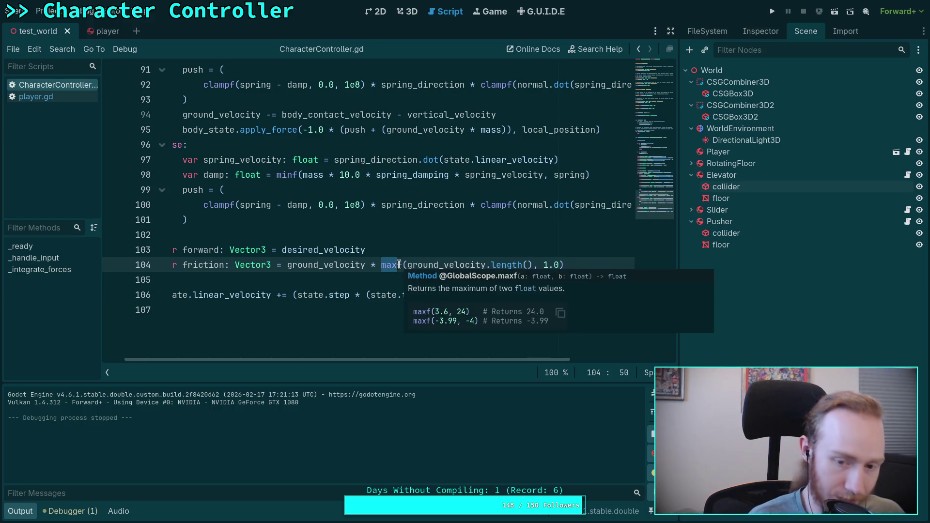
{"action": "type", "text": "min"}
{"action": "key", "text": "ctrl+s"}
{"action": "left_click", "coordinate": [290, 279]}
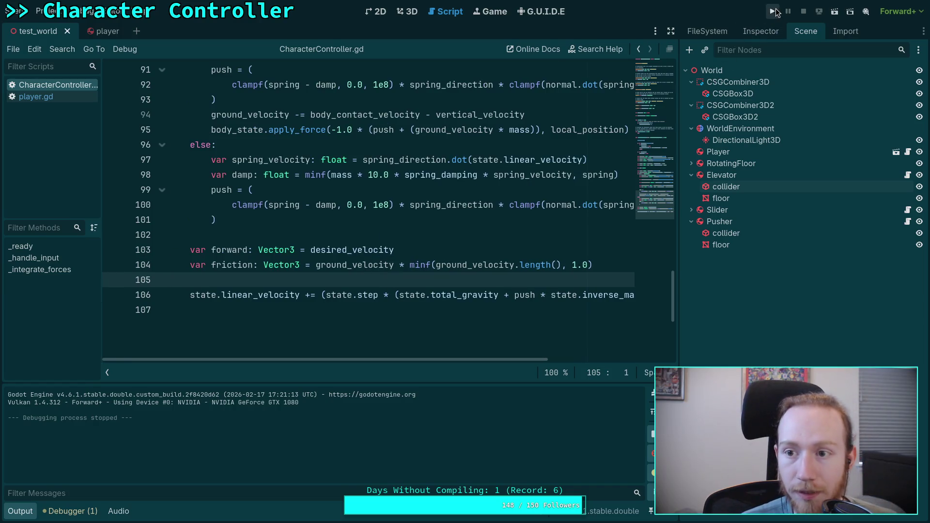
{"action": "left_click", "coordinate": [773, 11]}
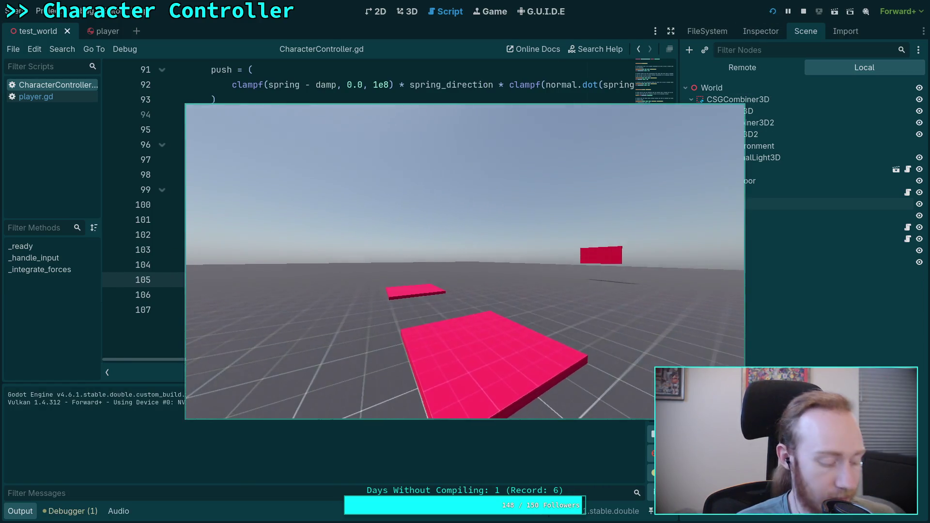
{"action": "left_click", "coordinate": [506, 220]}
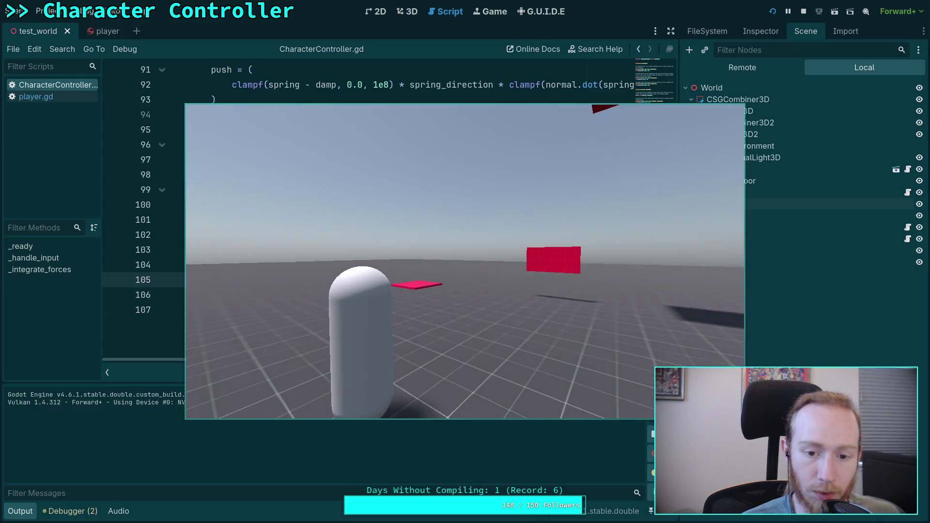
{"action": "left_click", "coordinate": [803, 11]}
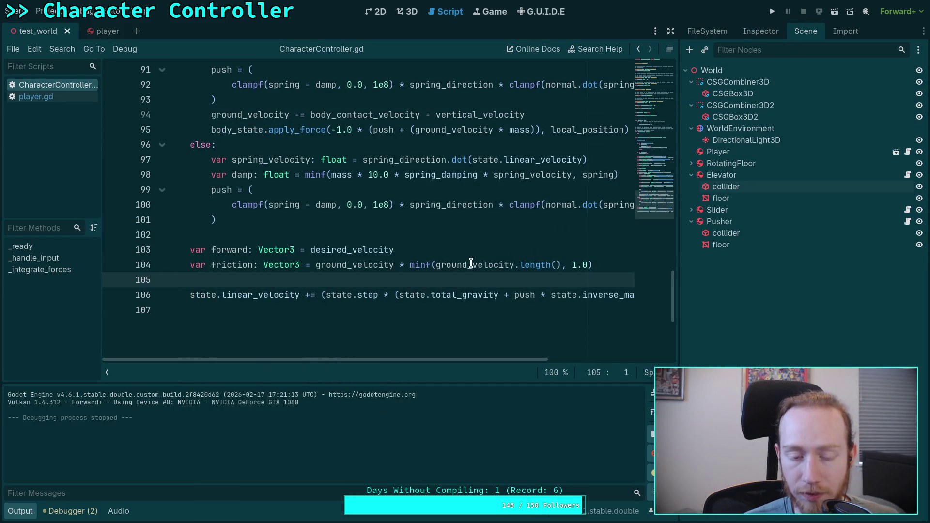
{"action": "left_click_drag", "start_coordinate": [676, 272], "coordinate": [693, 268]}
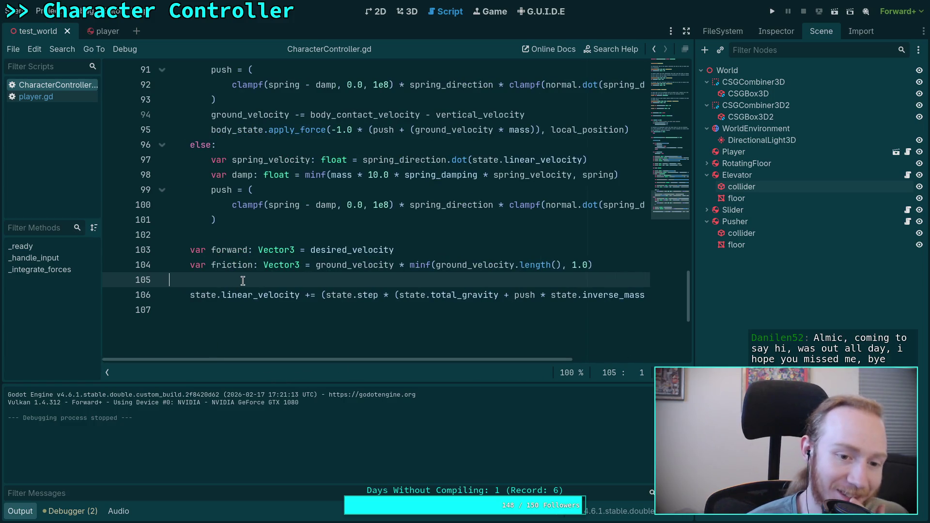
Run the game again to play-test the capsule among the platforms.
{"action": "scroll", "coordinate": [455, 264], "scroll_direction": "up", "scroll_amount": 3}
{"action": "key", "text": "F5"}
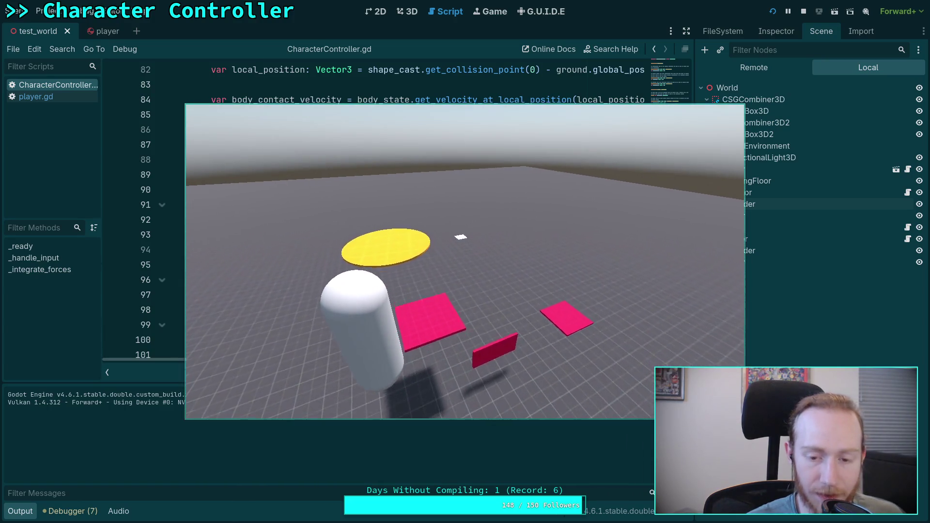
Stop the game, collapse the bottom panel, and switch to the GitHub camera_3d.cpp page.
{"action": "key", "text": "F8"}
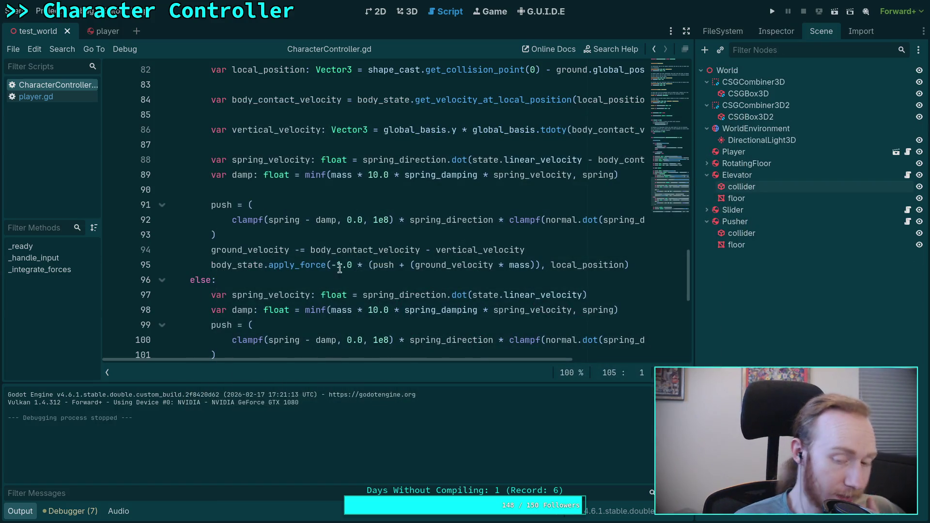
{"action": "left_click", "coordinate": [75, 512]}
{"action": "left_click", "coordinate": [78, 513]}
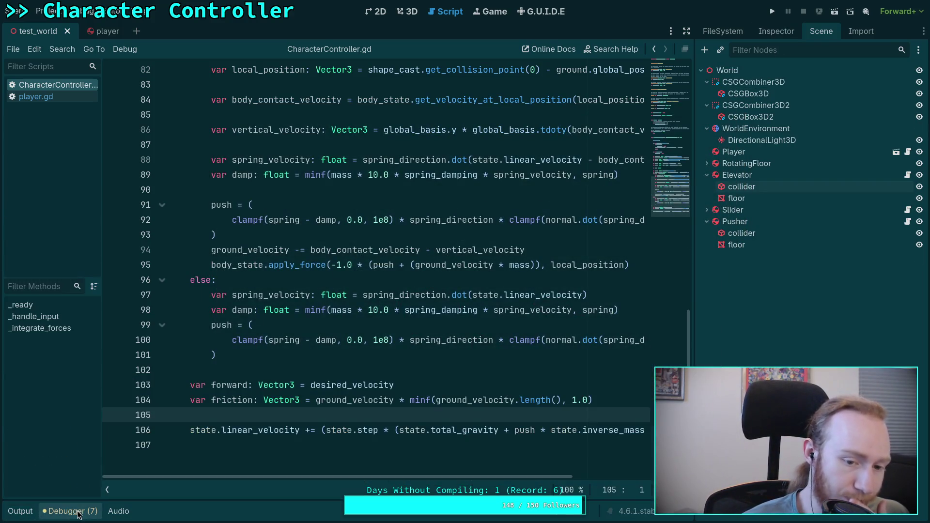
{"action": "left_click", "coordinate": [276, 426]}
{"action": "left_click", "coordinate": [277, 411]}
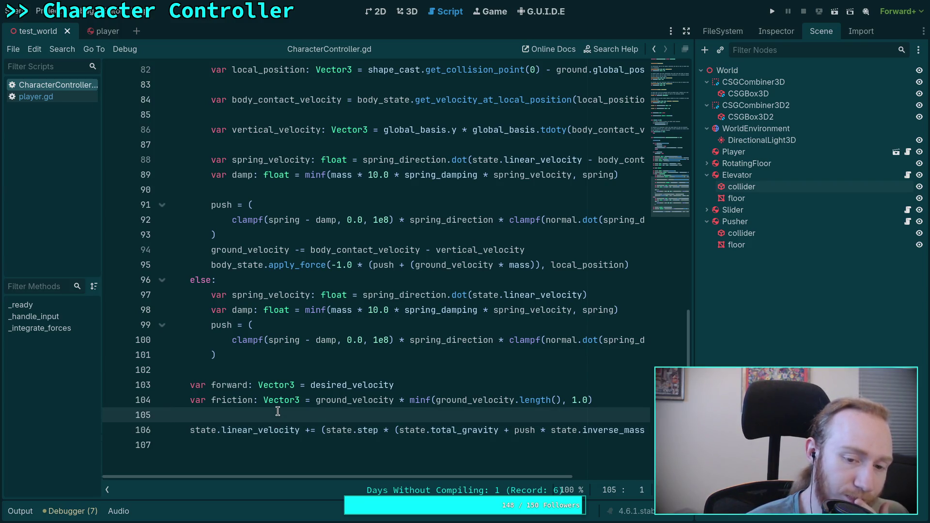
{"action": "left_click", "coordinate": [249, 368]}
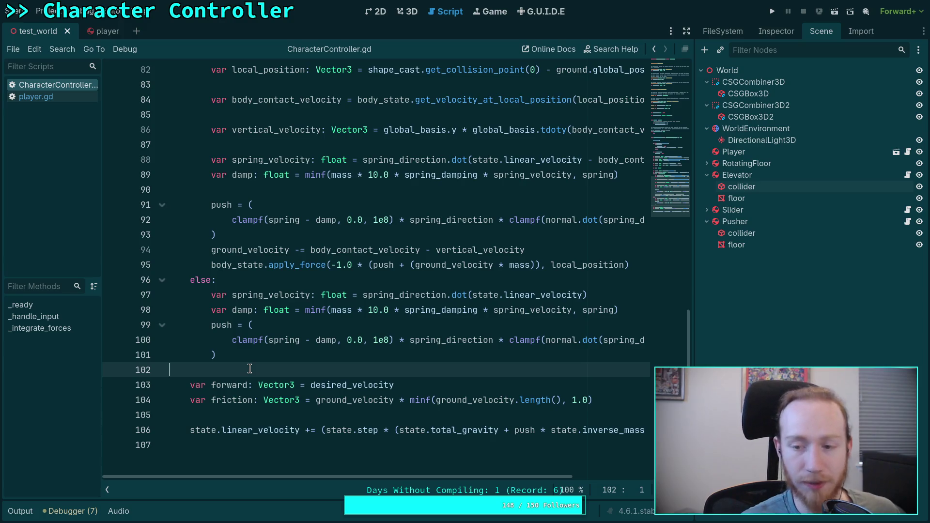
{"action": "key", "text": "alt+Tab"}
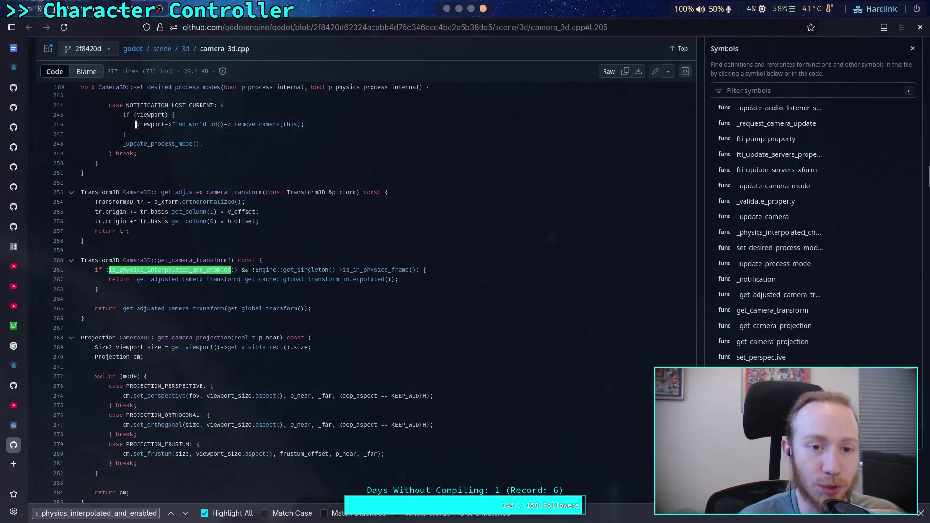
Read through the player.gd reference code on GitHub.
{"action": "left_click", "coordinate": [14, 88]}
{"action": "scroll", "coordinate": [232, 270], "scroll_direction": "up", "scroll_amount": 10}
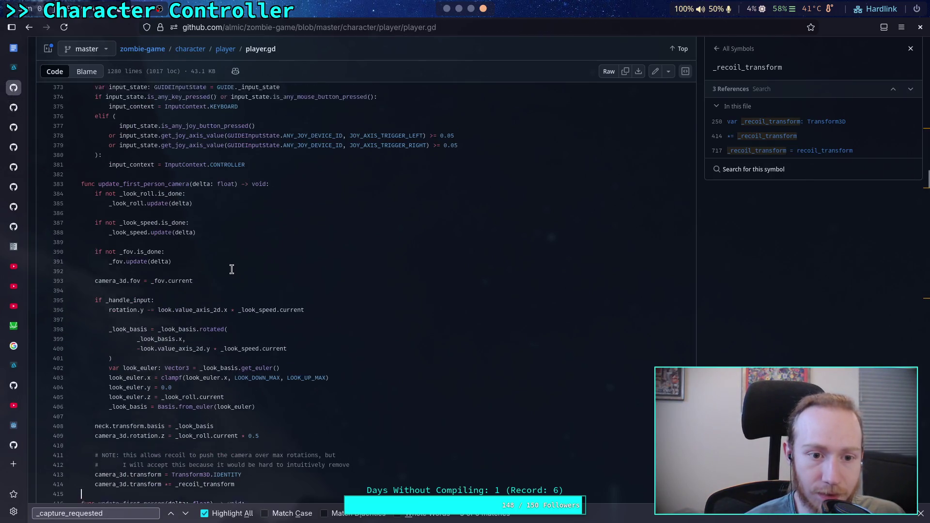
{"action": "scroll", "coordinate": [231, 269], "scroll_direction": "up", "scroll_amount": 5}
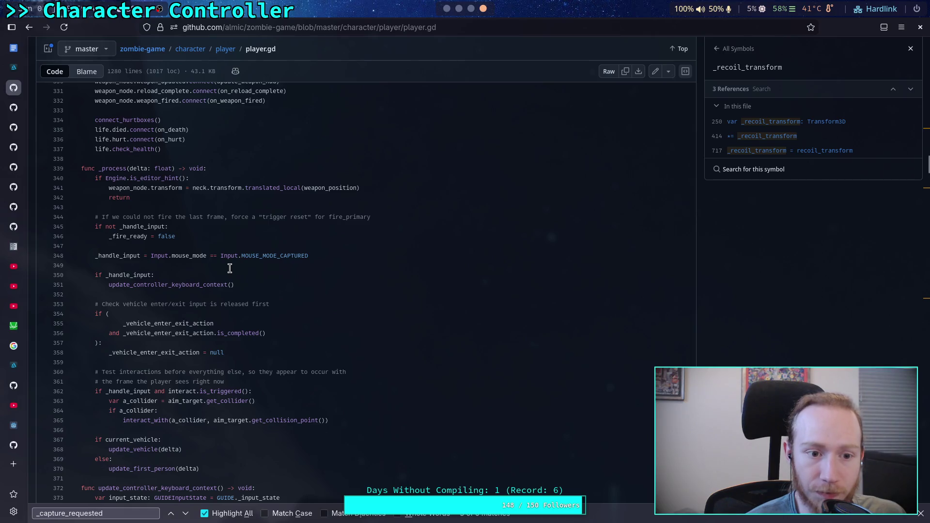
{"action": "scroll", "coordinate": [159, 287], "scroll_direction": "down", "scroll_amount": 10}
{"action": "scroll", "coordinate": [158, 287], "scroll_direction": "down", "scroll_amount": 7}
{"action": "scroll", "coordinate": [151, 219], "scroll_direction": "up", "scroll_amount": 2}
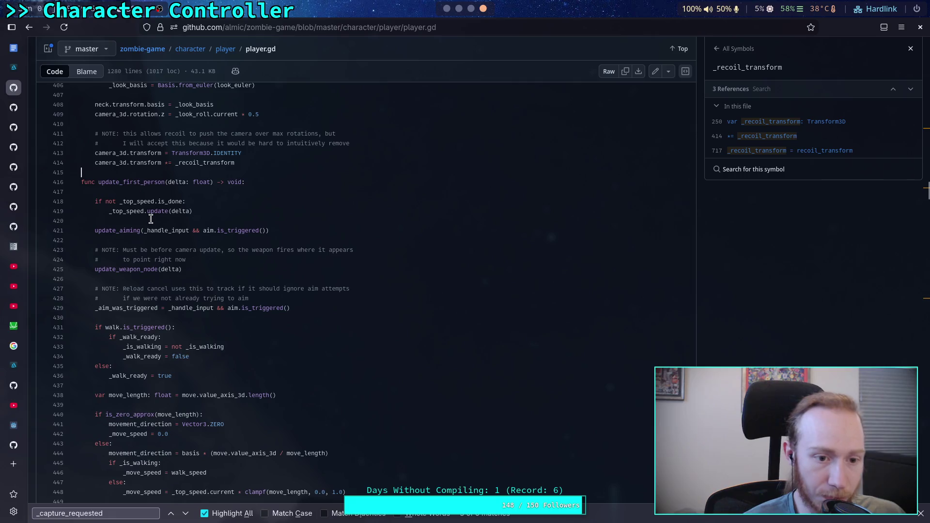
{"action": "scroll", "coordinate": [151, 219], "scroll_direction": "down", "scroll_amount": 4}
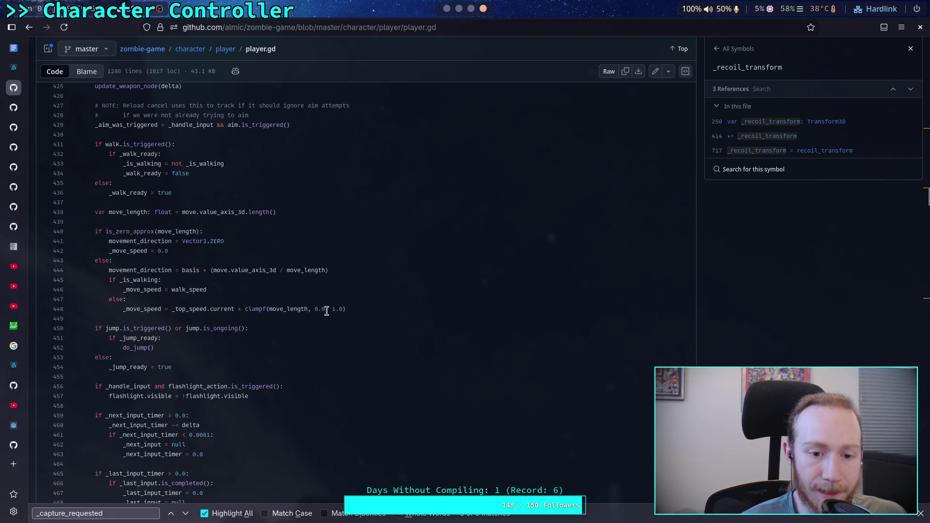
{"action": "left_click_drag", "start_coordinate": [368, 307], "coordinate": [124, 242]}
{"action": "left_click", "coordinate": [245, 252]}
{"action": "scroll", "coordinate": [246, 254], "scroll_direction": "down", "scroll_amount": 1}
{"action": "scroll", "coordinate": [246, 254], "scroll_direction": "down", "scroll_amount": 3}
Open character_base.gd and look up references to movement_direction and up_direction.
{"action": "left_click", "coordinate": [190, 49]}
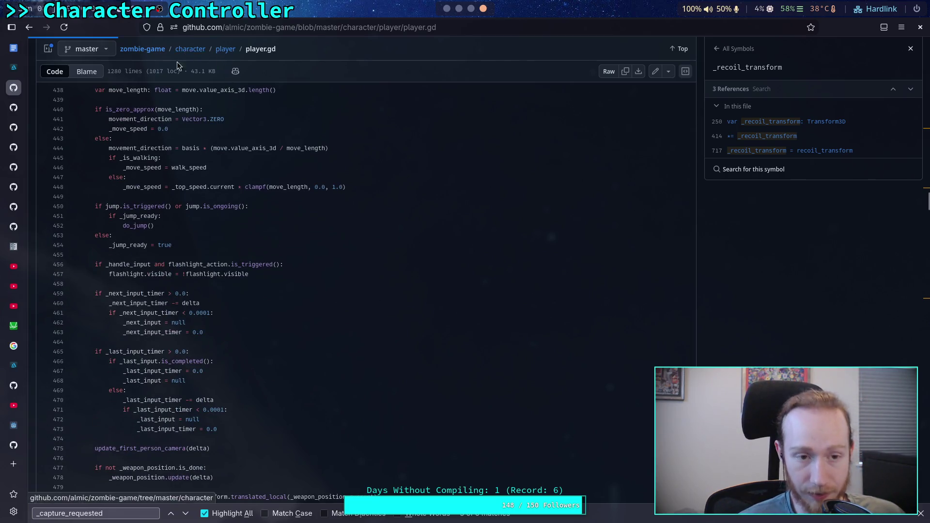
{"action": "left_click", "coordinate": [62, 196]}
{"action": "left_click", "coordinate": [83, 200]}
{"action": "scroll", "coordinate": [231, 260], "scroll_direction": "down", "scroll_amount": 20}
{"action": "scroll", "coordinate": [231, 261], "scroll_direction": "down", "scroll_amount": 20}
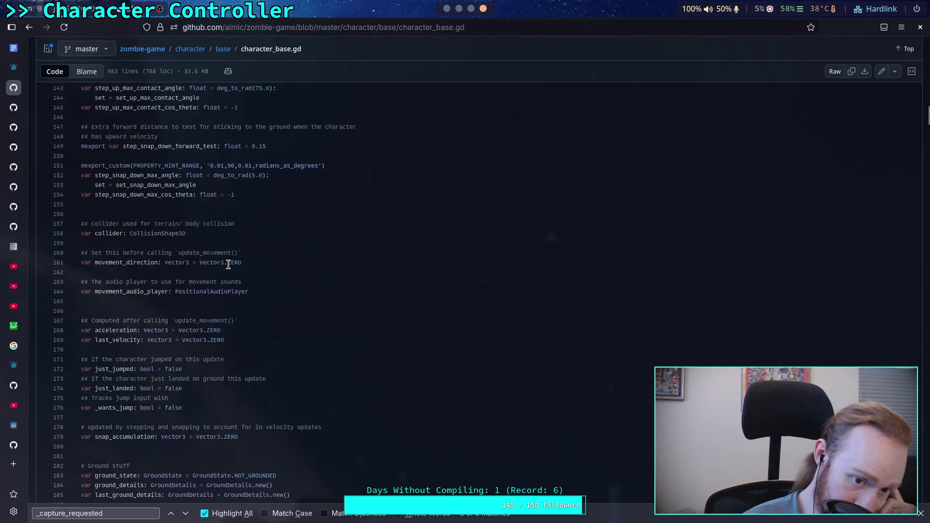
{"action": "scroll", "coordinate": [227, 265], "scroll_direction": "down", "scroll_amount": 20}
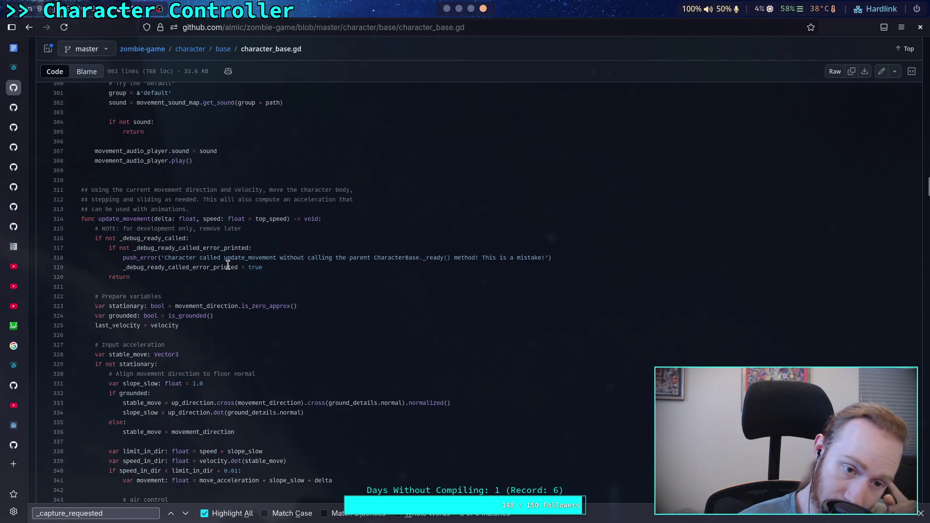
{"action": "scroll", "coordinate": [228, 265], "scroll_direction": "down", "scroll_amount": 6}
{"action": "left_click_drag", "start_coordinate": [120, 248], "coordinate": [235, 249]}
{"action": "left_click", "coordinate": [208, 248]}
{"action": "left_click", "coordinate": [174, 219]}
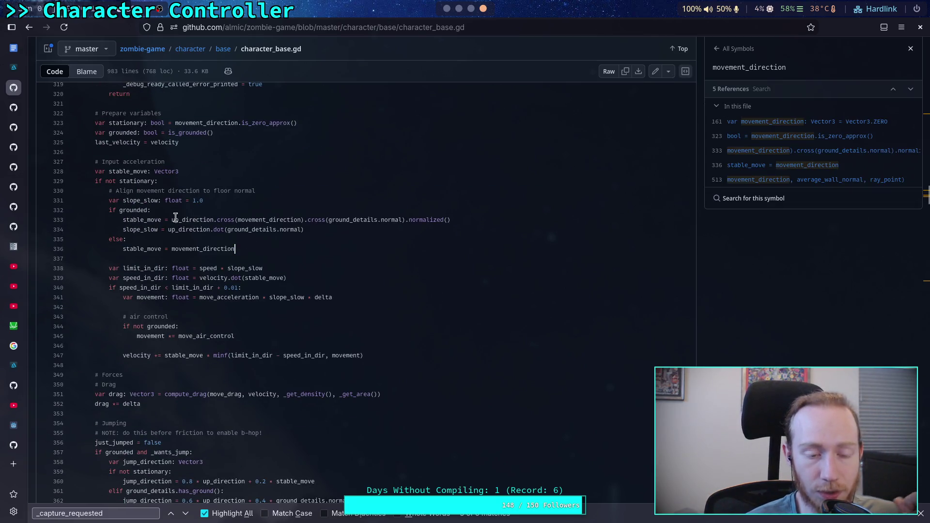
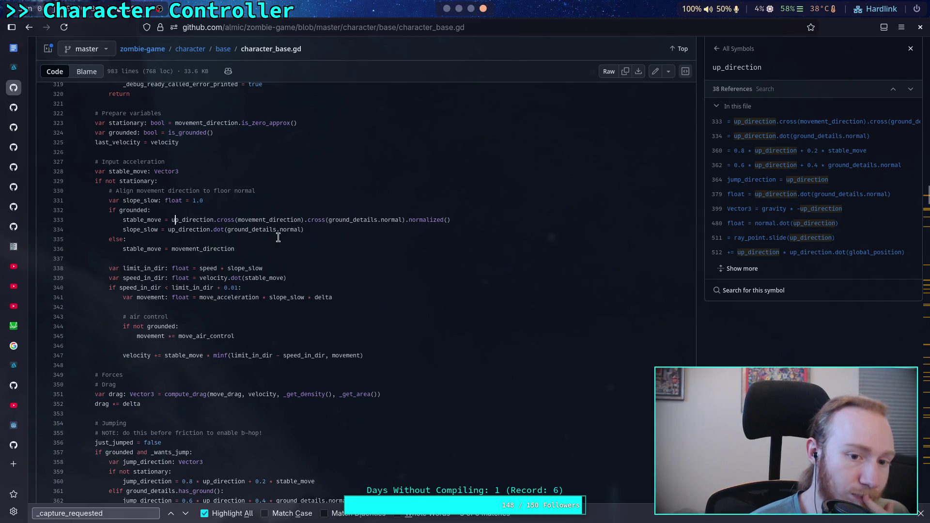
Review the up_direction.dot(ground_details.normal) expression on line 334 of character_base.gd, then return to Godot.
{"action": "left_click_drag", "start_coordinate": [311, 230], "coordinate": [169, 233]}
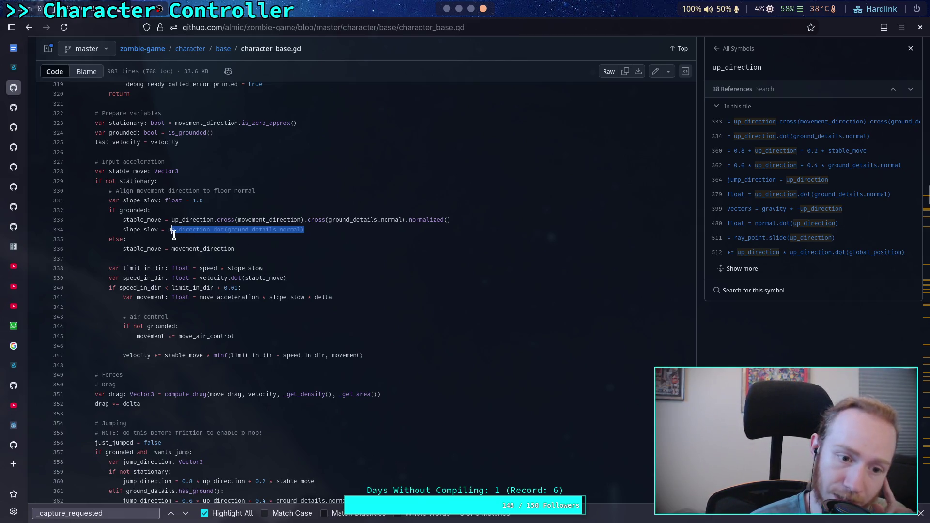
{"action": "left_click", "coordinate": [149, 259]}
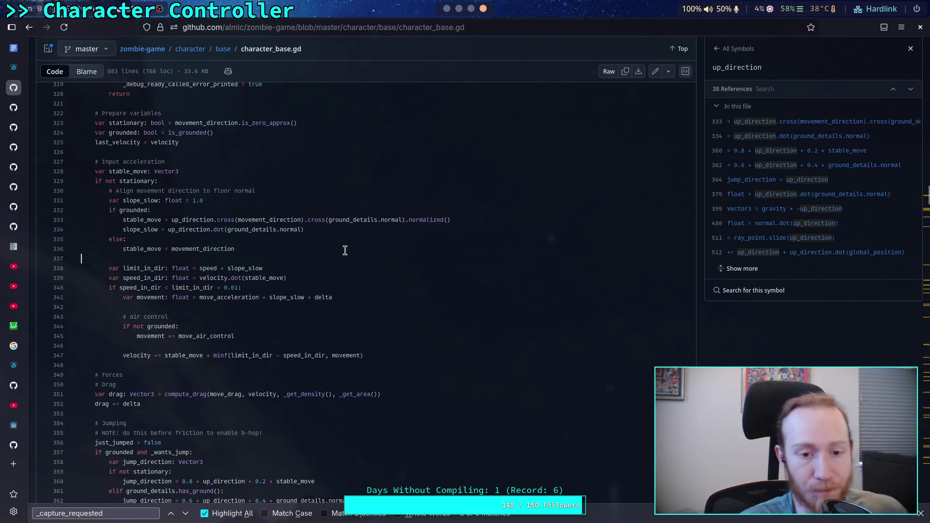
{"action": "key", "text": "alt+Tab"}
{"action": "scroll", "coordinate": [337, 250], "scroll_direction": "up", "scroll_amount": 7}
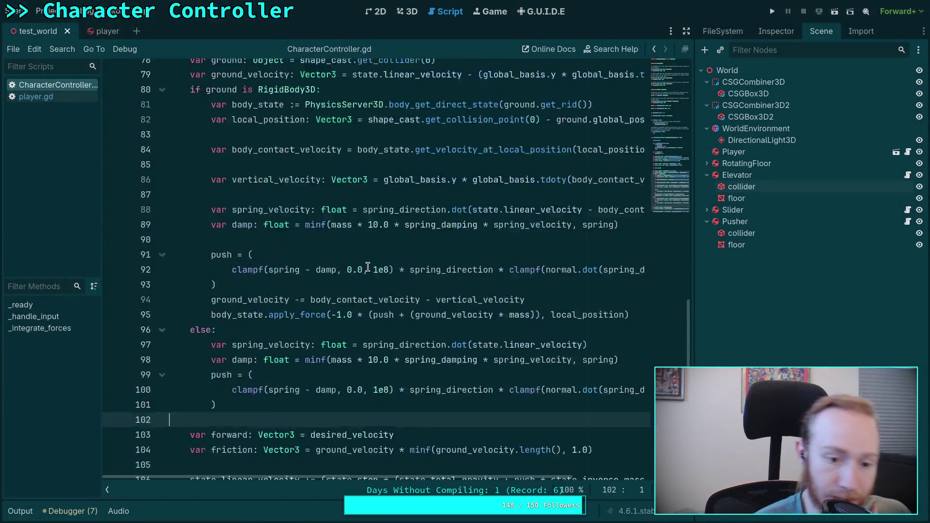
Near the top of CharacterController.gd, insert a new line below empty line 39.
{"action": "scroll", "coordinate": [345, 253], "scroll_direction": "up", "scroll_amount": 3}
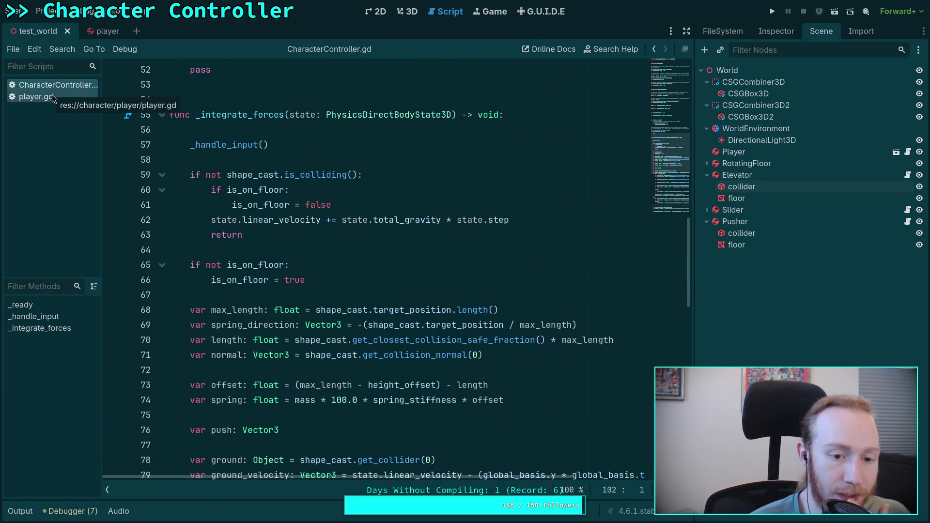
{"action": "scroll", "coordinate": [377, 291], "scroll_direction": "up", "scroll_amount": 11}
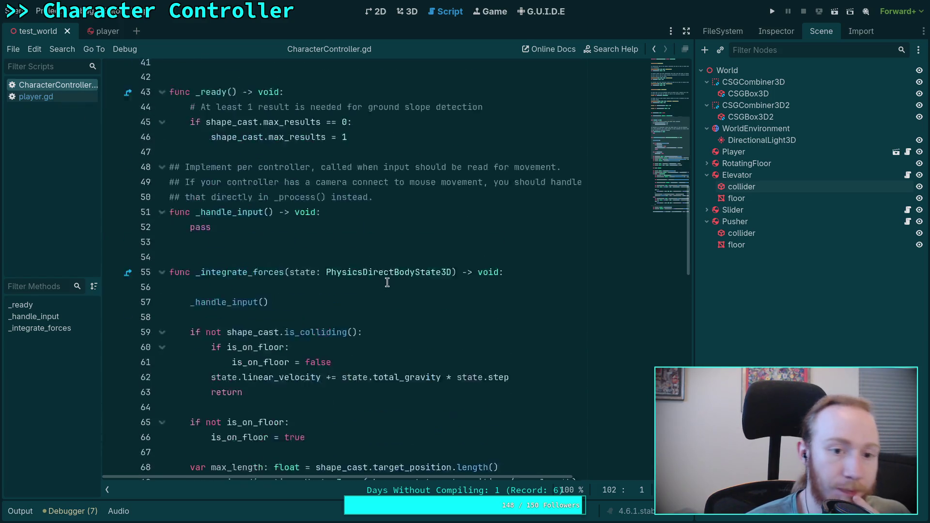
{"action": "scroll", "coordinate": [358, 286], "scroll_direction": "down", "scroll_amount": 2}
{"action": "left_click", "coordinate": [486, 279]}
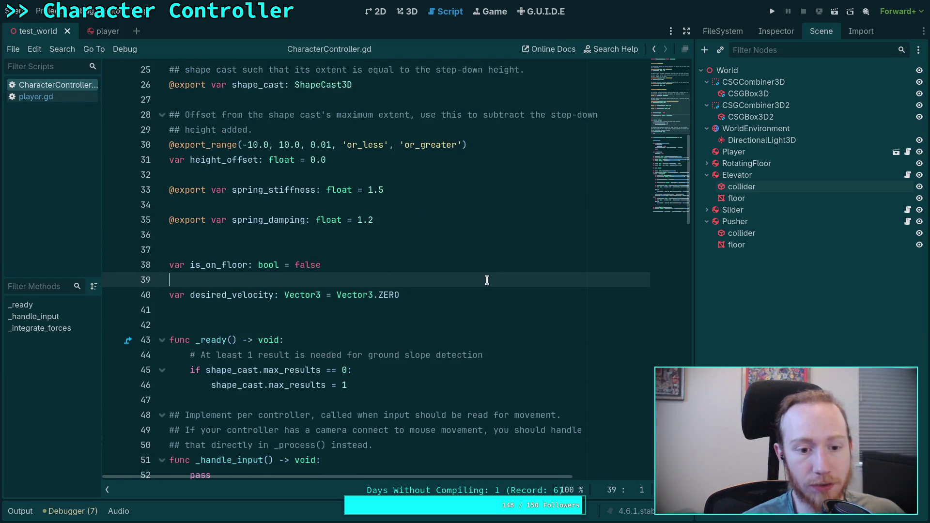
{"action": "key", "text": "Return"}
Declare 'var force_ground_movement: bool = true' on the new line, replacing the enable_ground_ draft.
{"action": "type", "text": "var"}
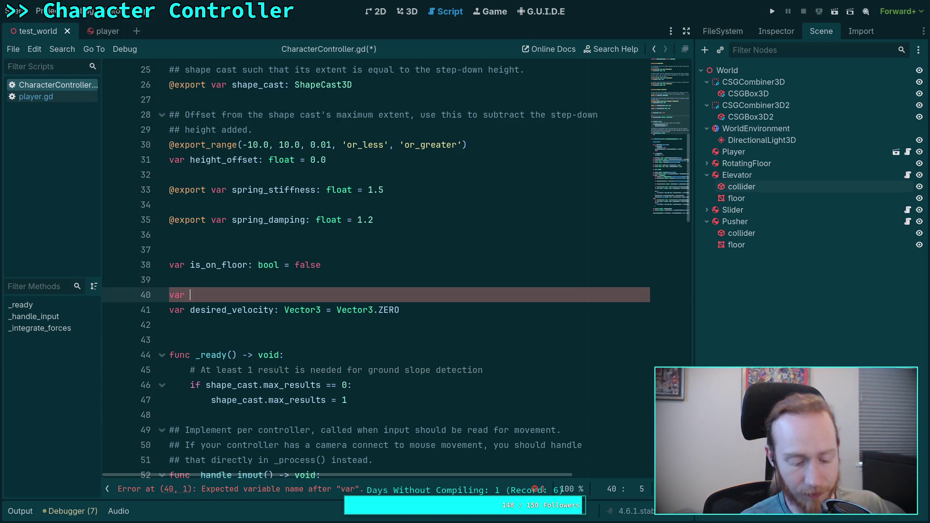
{"action": "type", "text": "enable_ground_"}
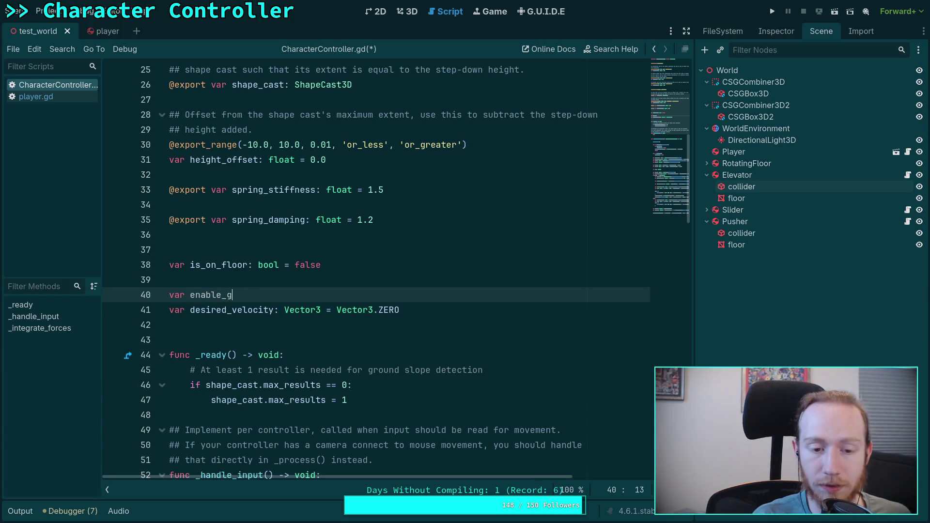
{"action": "key", "text": "BackSpace"}
{"action": "key", "text": "BackSpace"}
{"action": "key", "text": "BackSpace"}
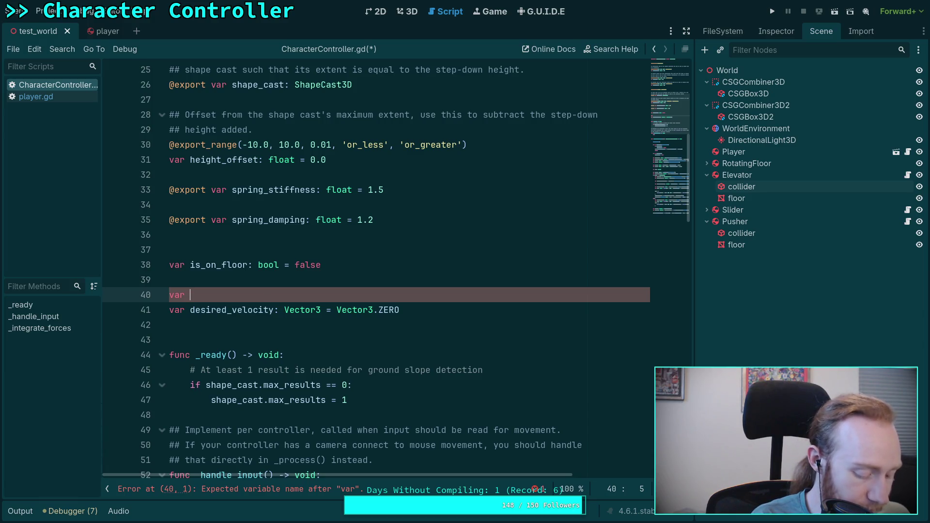
{"action": "type", "text": "force_ground_movement: "}
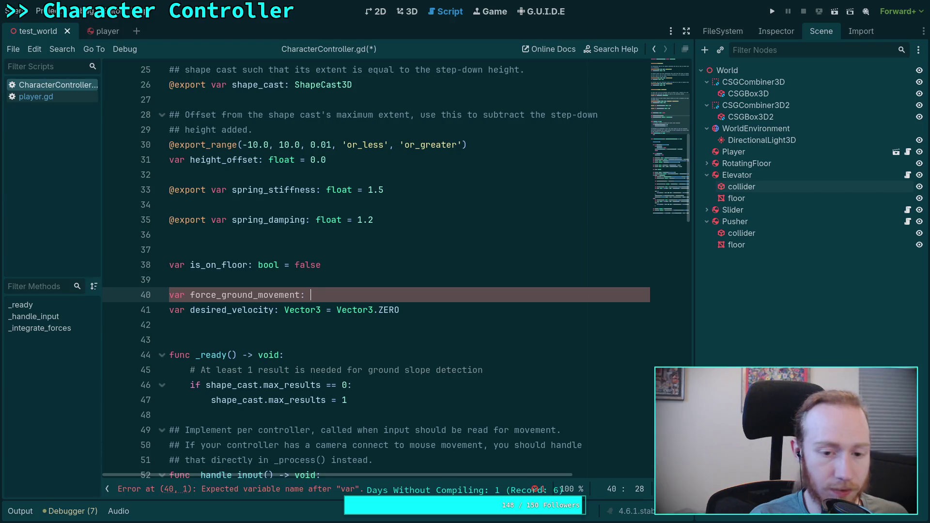
{"action": "type", "text": "bool = "}
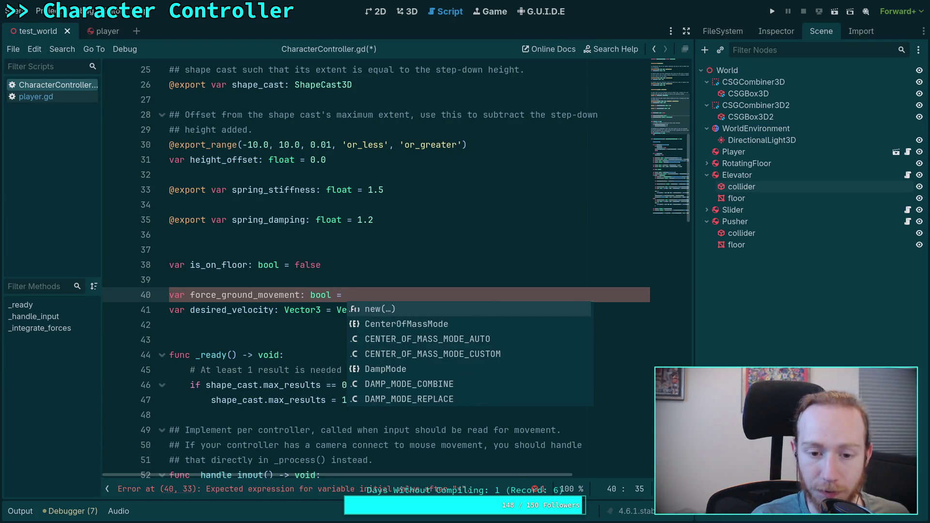
{"action": "type", "text": "true"}
Start a '##' doc comment line above the force_ground_movement variable.
{"action": "left_click", "coordinate": [169, 279]}
{"action": "key", "text": "Return"}
{"action": "type", "text": "#"}
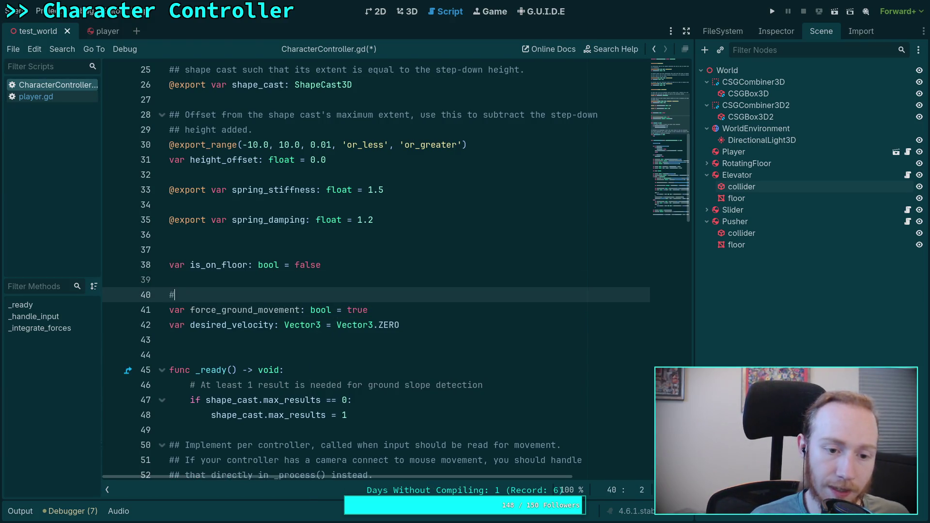
{"action": "type", "text": "# Force the"}
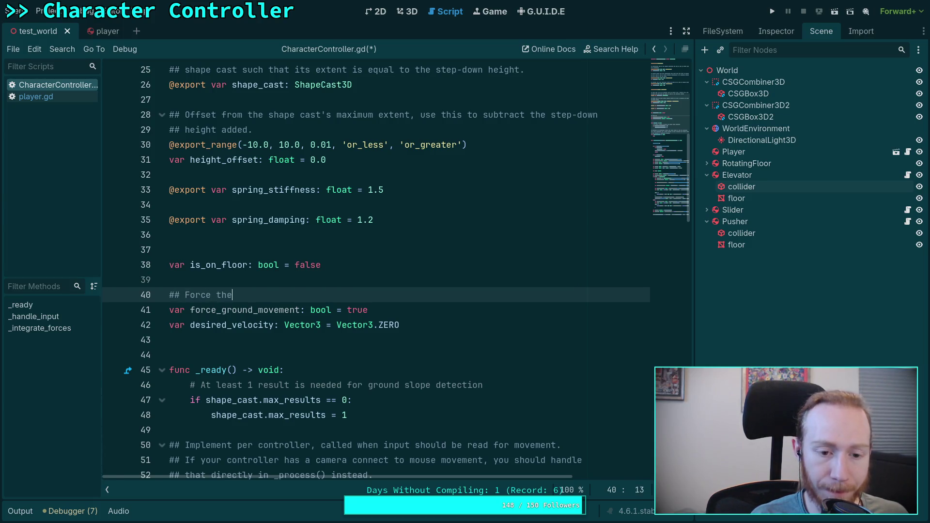
{"action": "type", "text": " controller "}
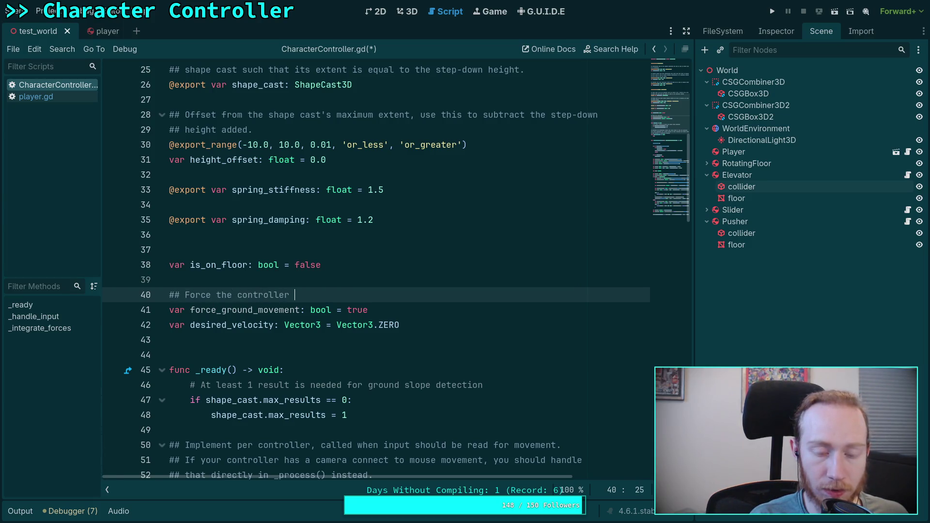
{"action": "type", "text": "to pro"}
{"action": "type", "text": "jec"}
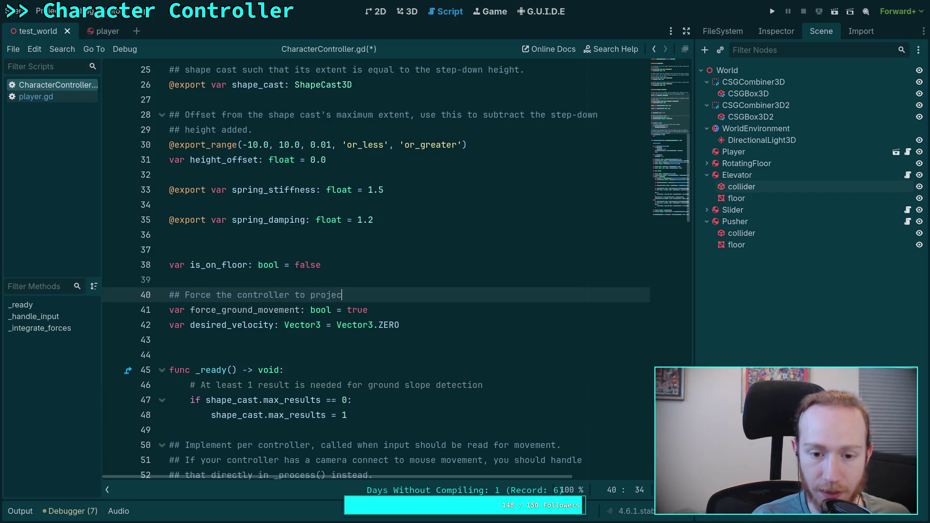
{"action": "type", "text": "t move"}
Complete the first comment line: 'project desired velocity onto the ground, or if in', fixing typos.
{"action": "key", "text": "BackSpace"}
{"action": "key", "text": "BackSpace"}
{"action": "key", "text": "BackSpace"}
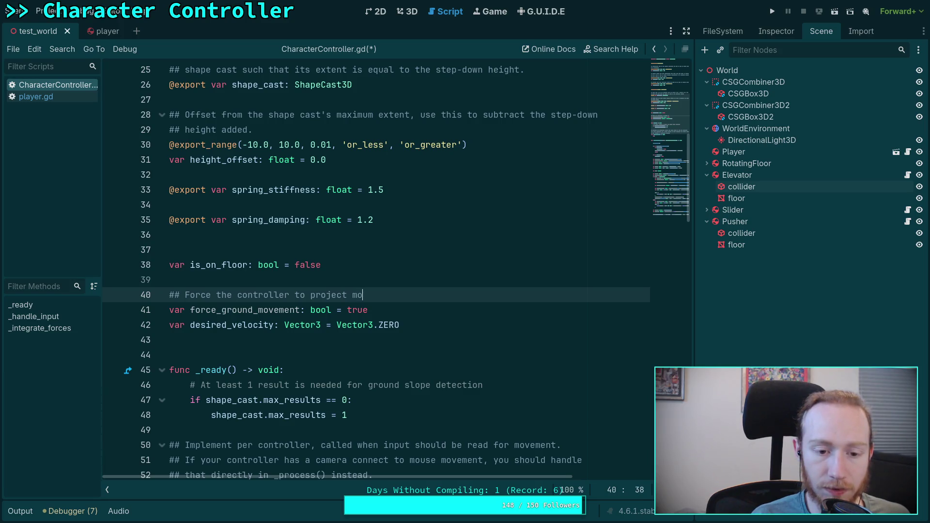
{"action": "type", "text": "dise"}
{"action": "key", "text": "BackSpace"}
{"action": "key", "text": "BackSpace"}
{"action": "key", "text": "BackSpace"}
{"action": "type", "text": "esired ve"}
{"action": "type", "text": "locity onte"}
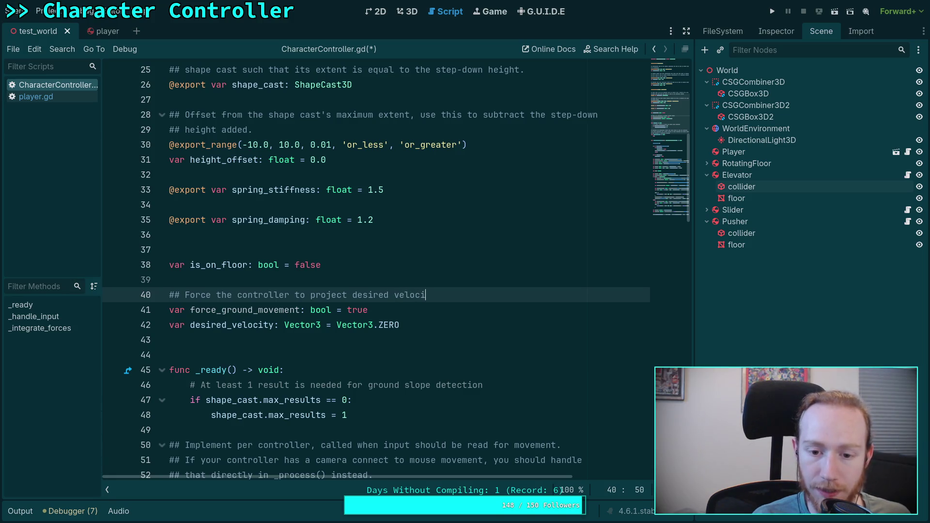
{"action": "key", "text": "BackSpace"}
{"action": "type", "text": "o t"}
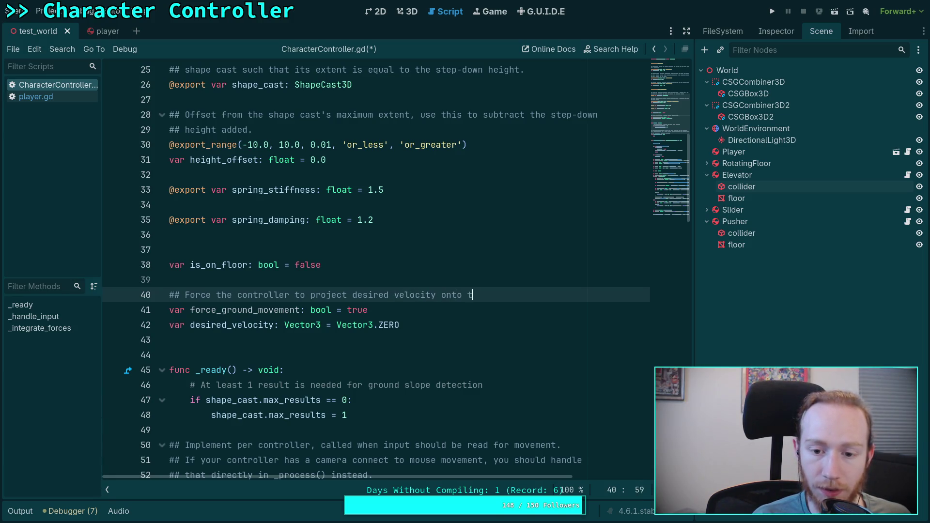
{"action": "type", "text": "he ground,"}
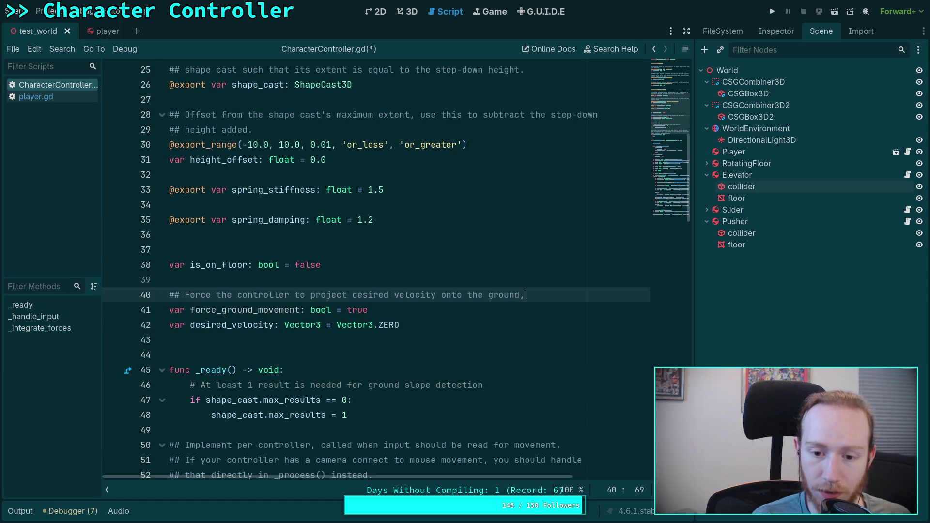
{"action": "type", "text": " or if in"}
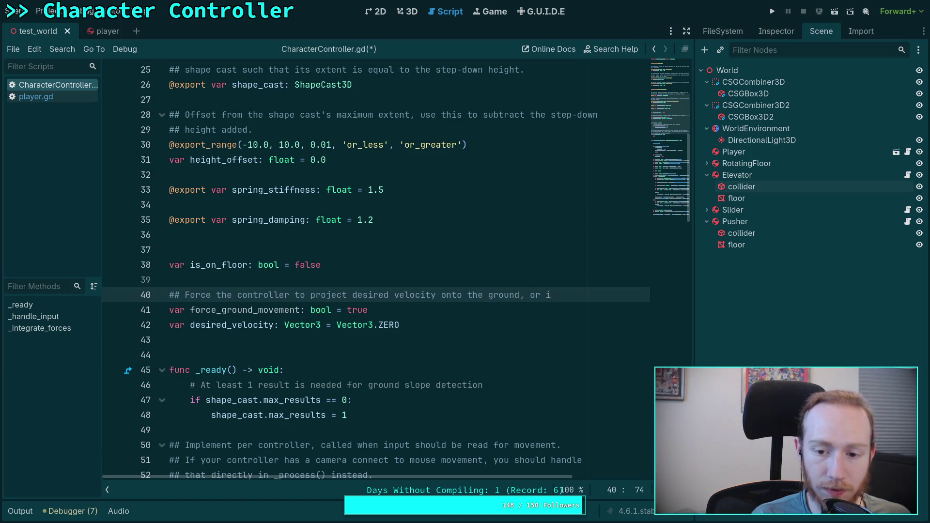
Add a second comment line: '## the air, remove any vertical component and reproject to lateral movement'.
{"action": "key", "text": "Return"}
{"action": "type", "text": "## t"}
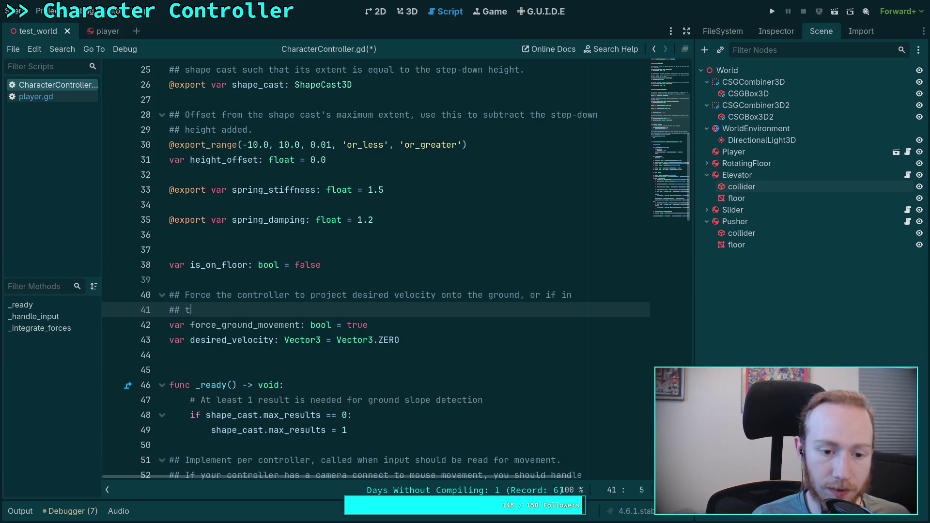
{"action": "type", "text": "he air, romev"}
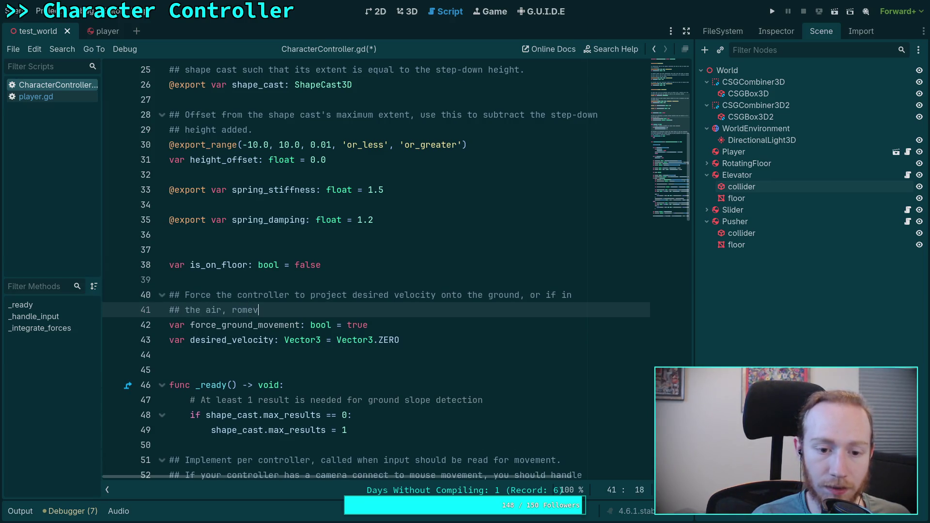
{"action": "key", "text": "BackSpace"}
{"action": "key", "text": "BackSpace"}
{"action": "key", "text": "BackSpace"}
{"action": "key", "text": "BackSpace"}
{"action": "type", "text": "emove an"}
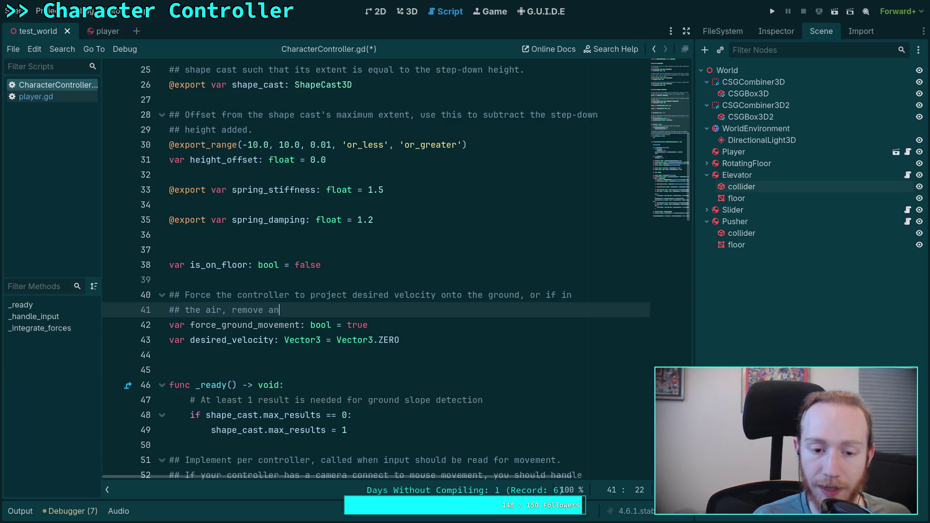
{"action": "type", "text": "y vertical "}
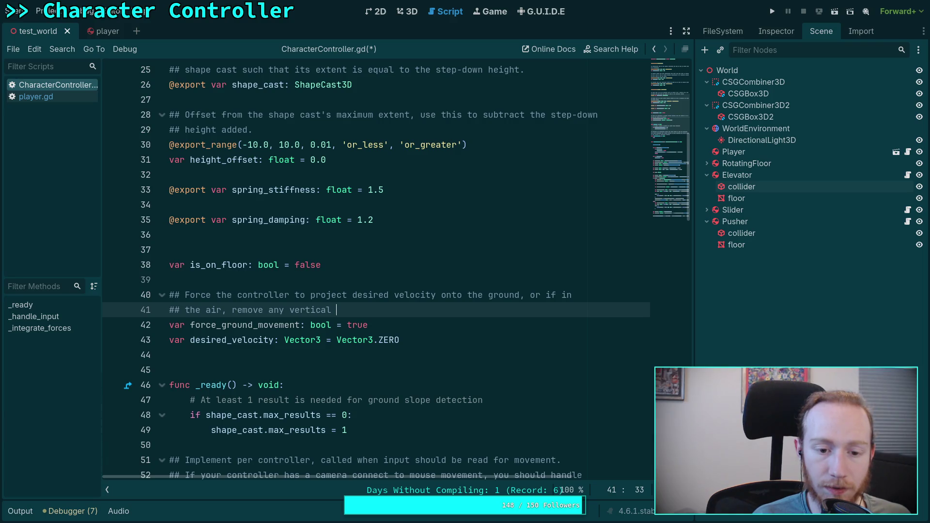
{"action": "type", "text": "component"}
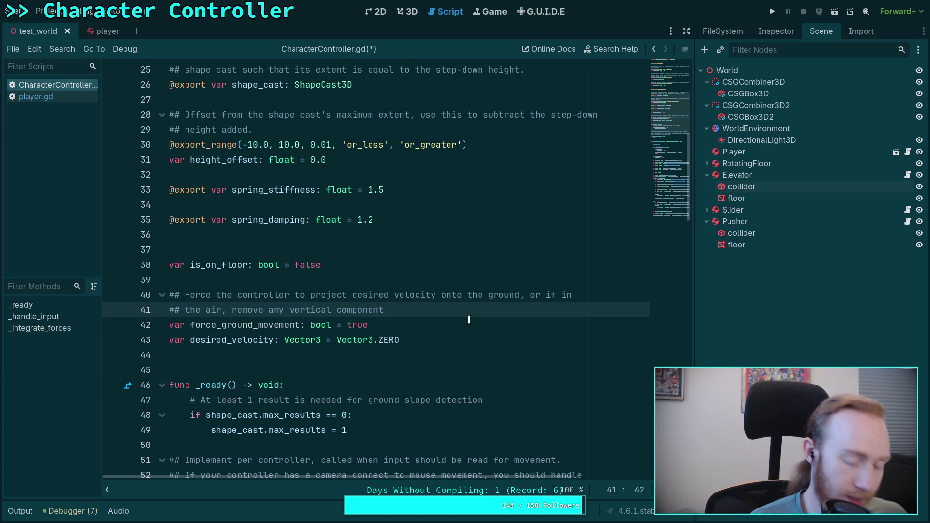
{"action": "type", "text": " and "}
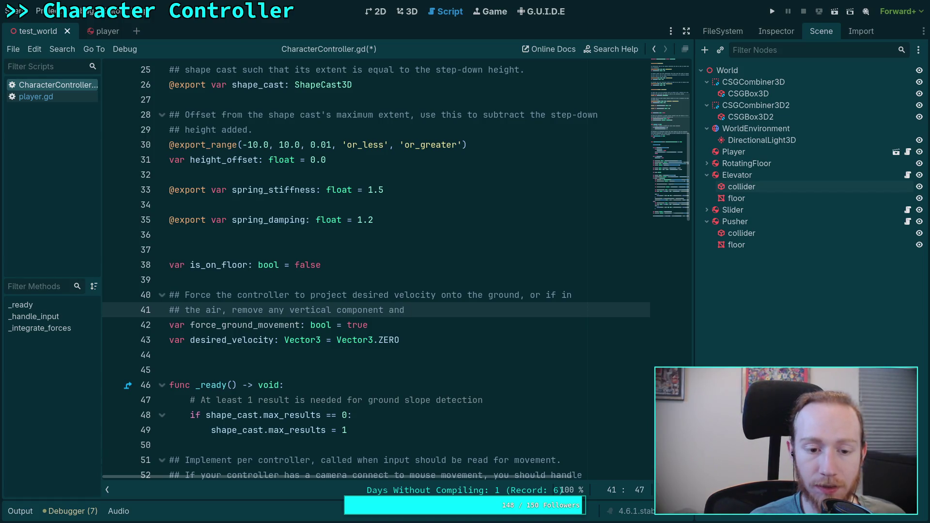
{"action": "type", "text": "repro"}
{"action": "type", "text": "ject "}
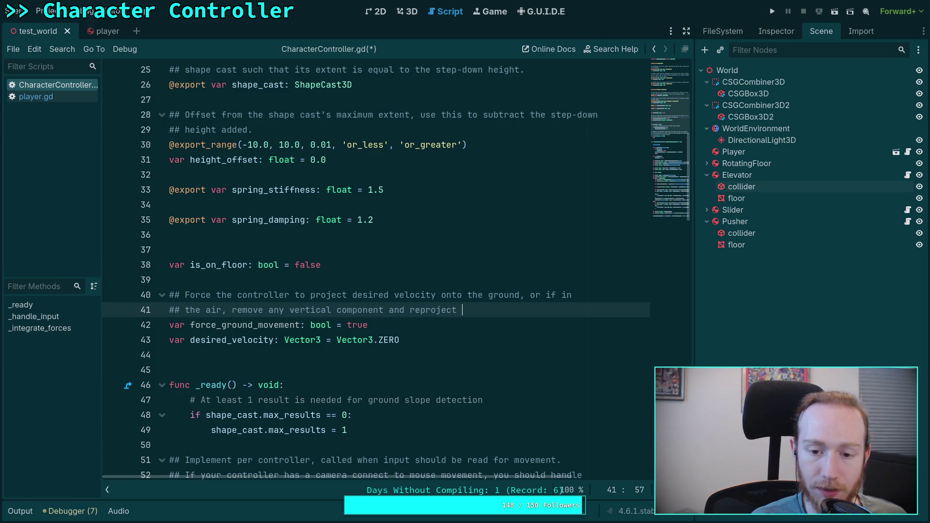
{"action": "type", "text": "to lateral movement"}
{"action": "key", "text": "BackSpace"}
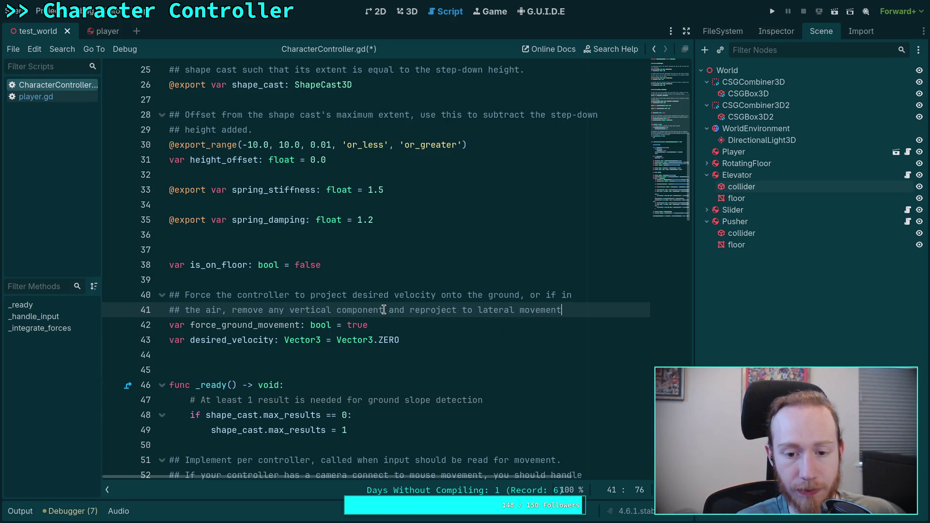
{"action": "left_click", "coordinate": [417, 332]}
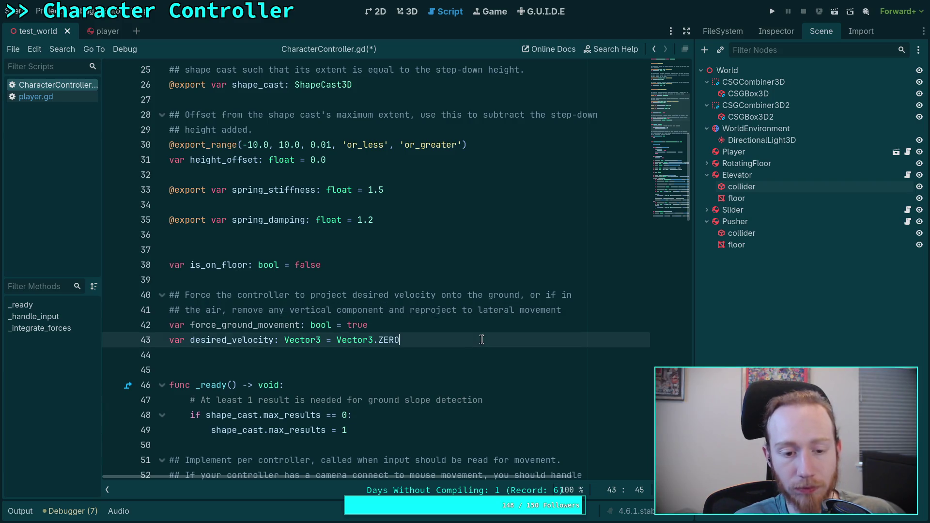
Open an 'if force_ground_movement:' block after the forward line, then check the GitHub reference.
{"action": "scroll", "coordinate": [482, 334], "scroll_direction": "down", "scroll_amount": 7}
{"action": "scroll", "coordinate": [483, 326], "scroll_direction": "up", "scroll_amount": 2}
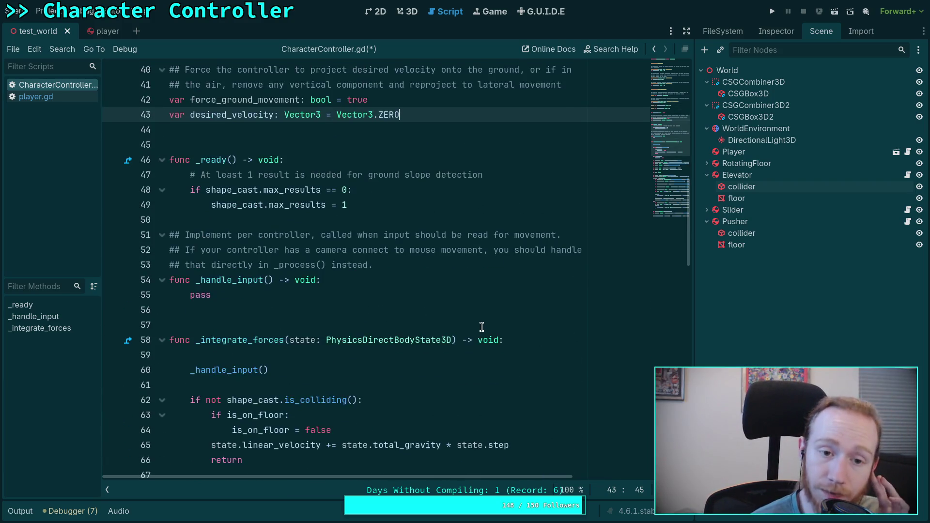
{"action": "scroll", "coordinate": [482, 327], "scroll_direction": "down", "scroll_amount": 13}
{"action": "scroll", "coordinate": [404, 322], "scroll_direction": "down", "scroll_amount": 4}
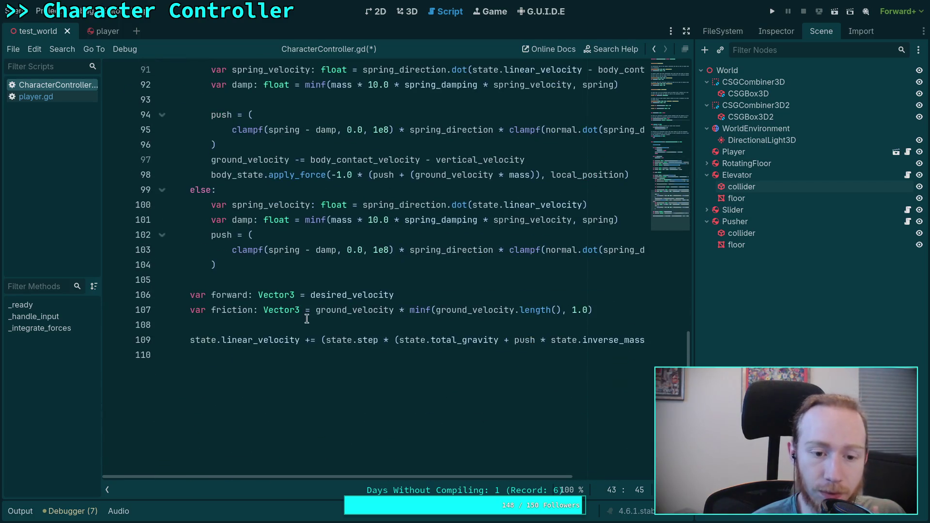
{"action": "left_click", "coordinate": [442, 294]}
{"action": "key", "text": "Return"}
{"action": "key", "text": "Return"}
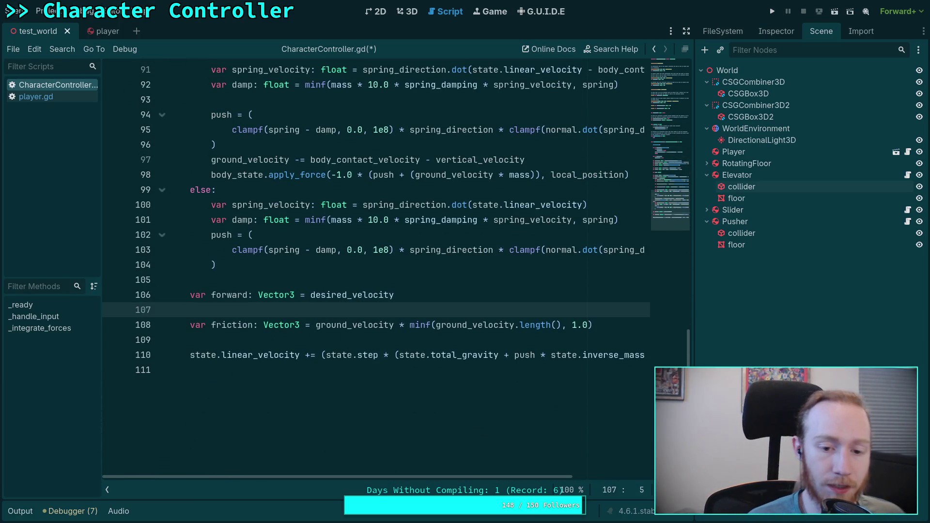
{"action": "key", "text": "Up"}
{"action": "type", "text": "if for"}
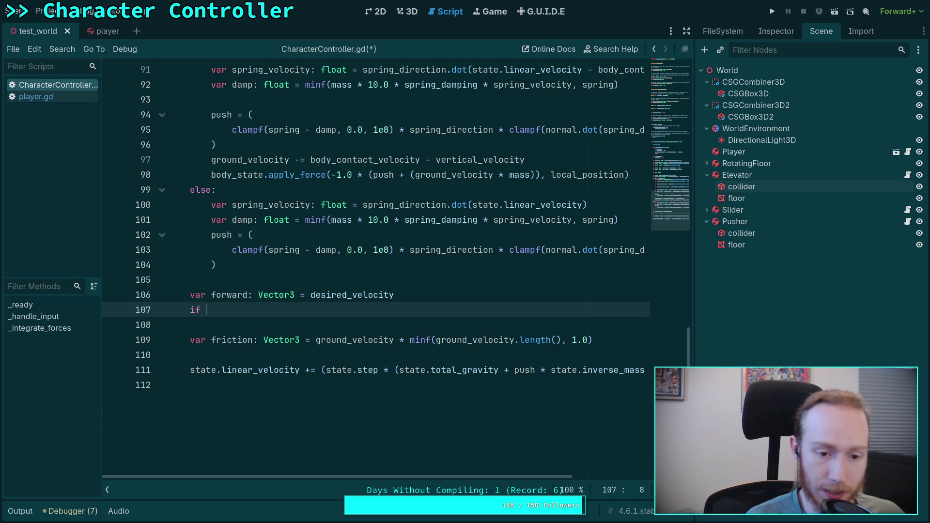
{"action": "key", "text": "Return"}
{"action": "type", "text": ":"}
{"action": "key", "text": "Return"}
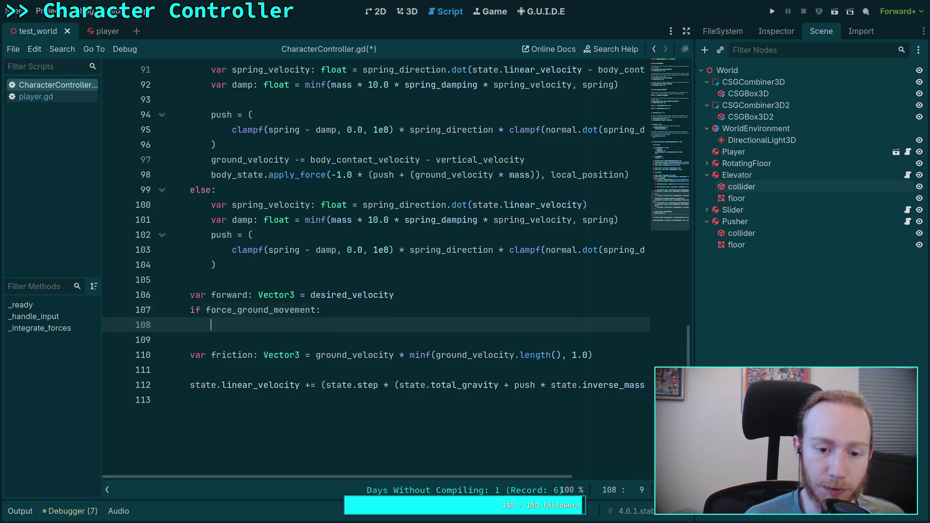
{"action": "key", "text": "alt+Tab"}
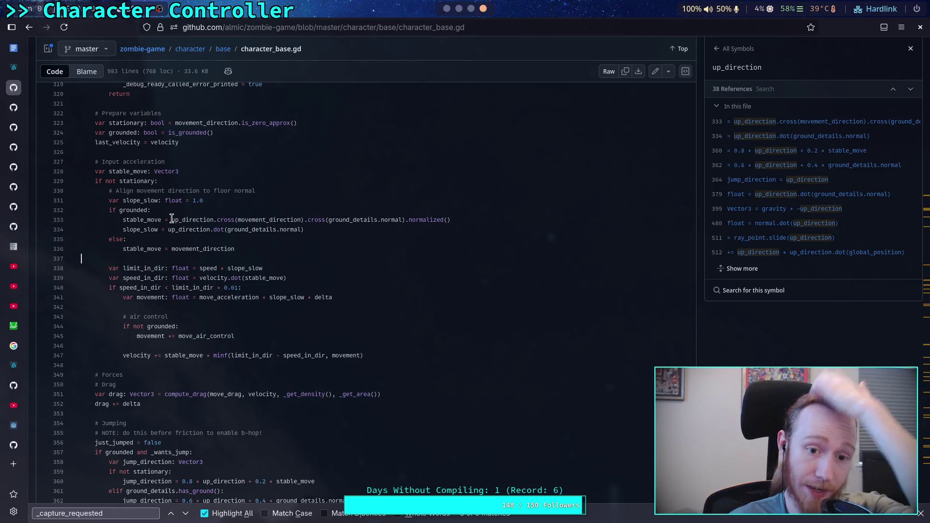
{"action": "left_click", "coordinate": [446, 10]}
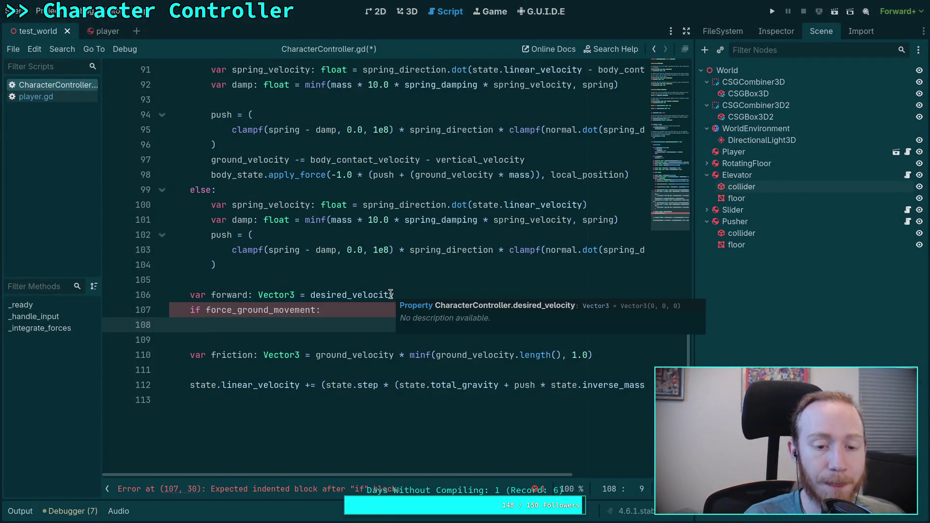
Inside the block, type 'forward = global_basis.y.cross()' using autocomplete.
{"action": "type", "text": "forww"}
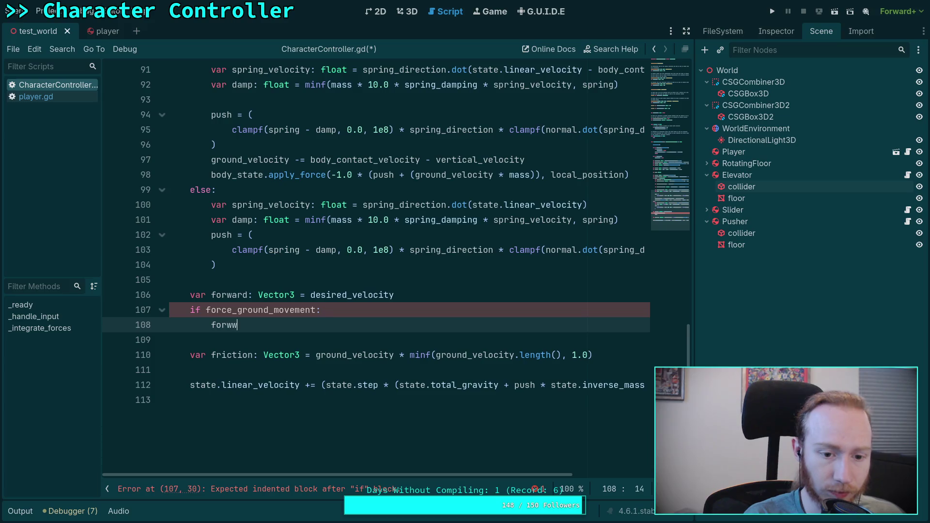
{"action": "key", "text": "BackSpace"}
{"action": "type", "text": "ard ="}
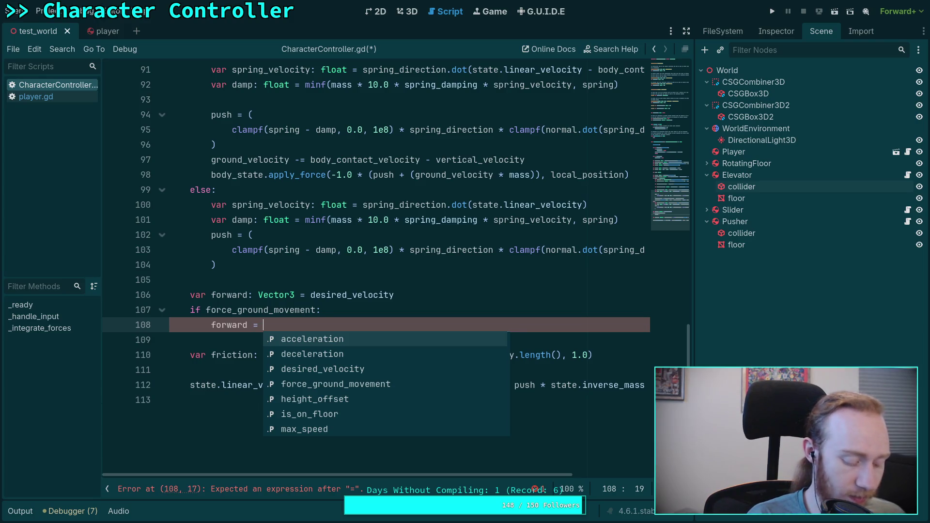
{"action": "type", "text": "global_basis.p"}
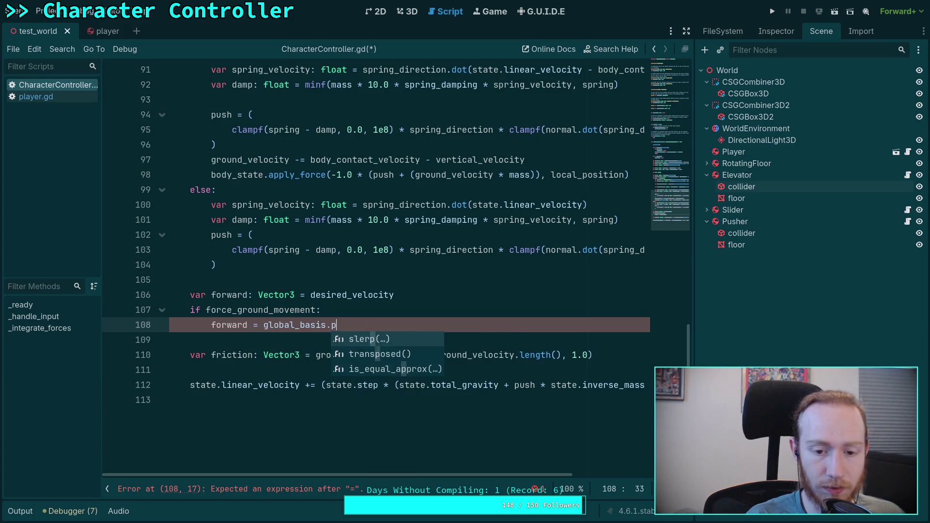
{"action": "key", "text": "BackSpace"}
{"action": "type", "text": "y."}
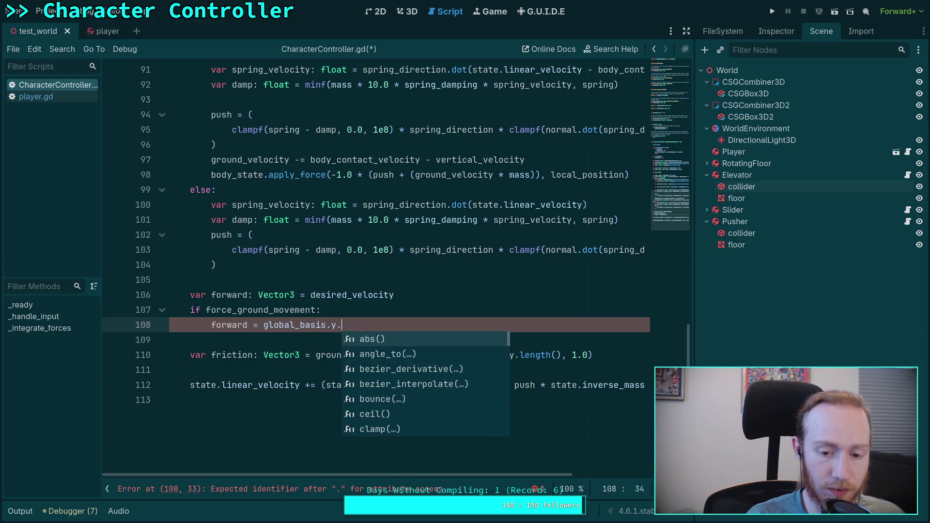
{"action": "type", "text": "cross"}
{"action": "key", "text": "Return"}
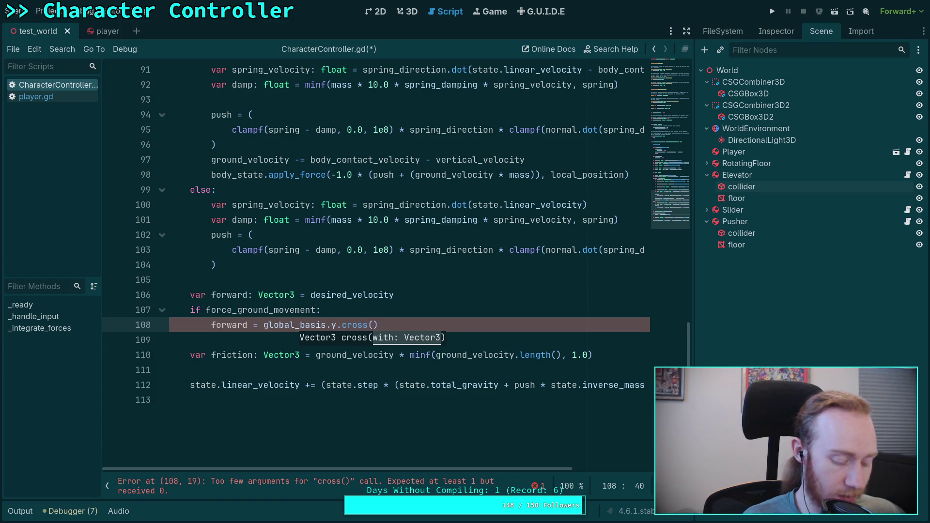
Check the git diff and GitHub reference, then start a var line above the forward assignment.
{"action": "key", "text": "super+1"}
{"action": "key", "text": "super+4"}
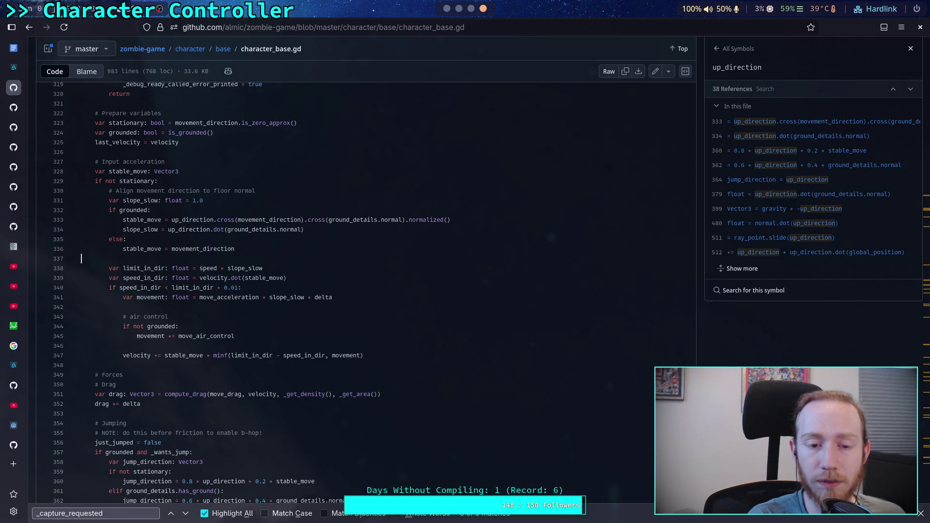
{"action": "key", "text": "super+3"}
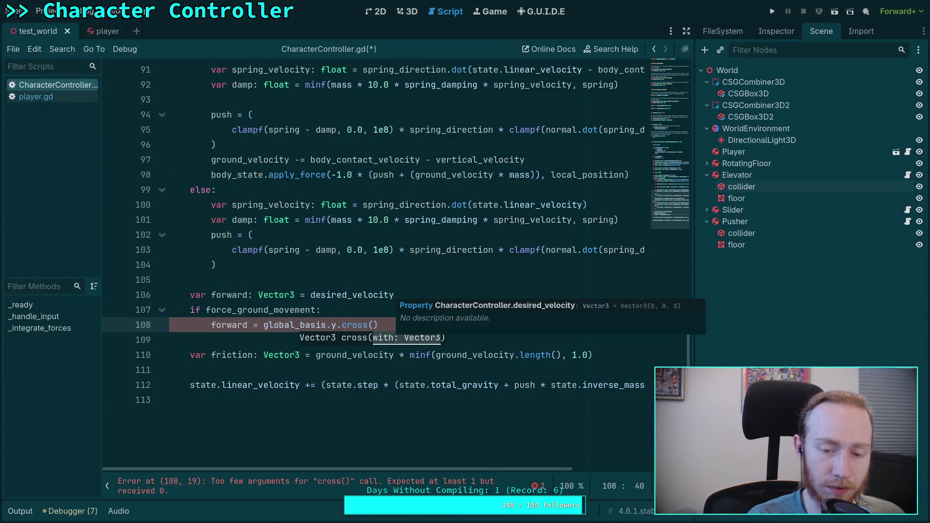
{"action": "key", "text": "ctrl+shift+Return"}
{"action": "type", "text": "var "}
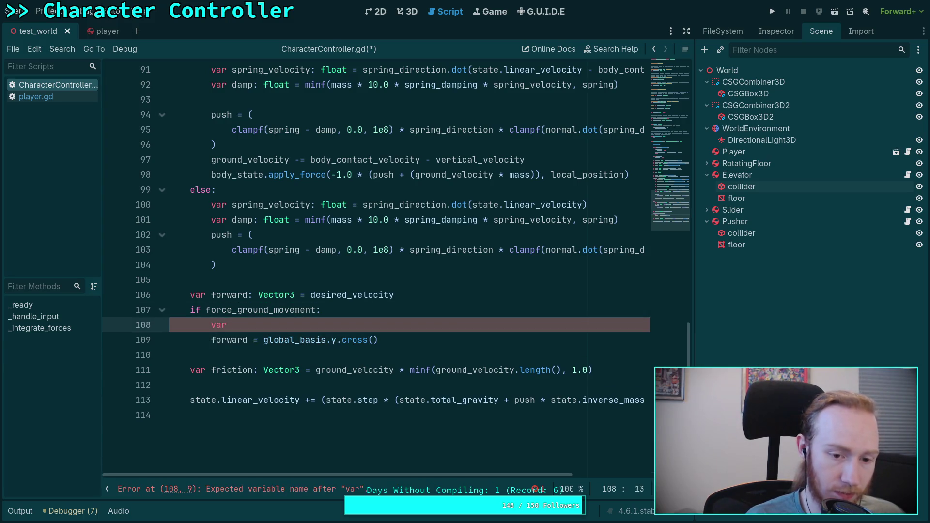
{"action": "type", "text": "d"}
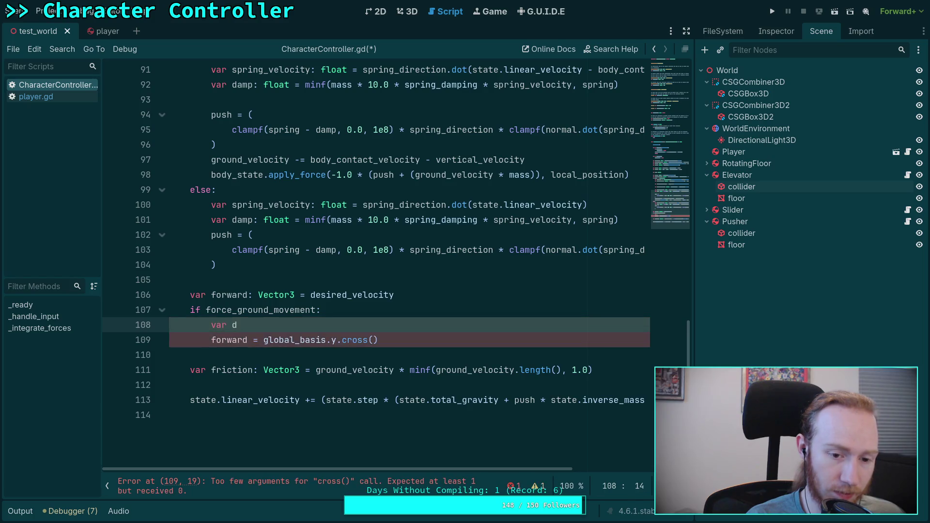
Define 'var desired_speed: float = desired_velocity.length()'.
{"action": "key", "text": "BackSpace"}
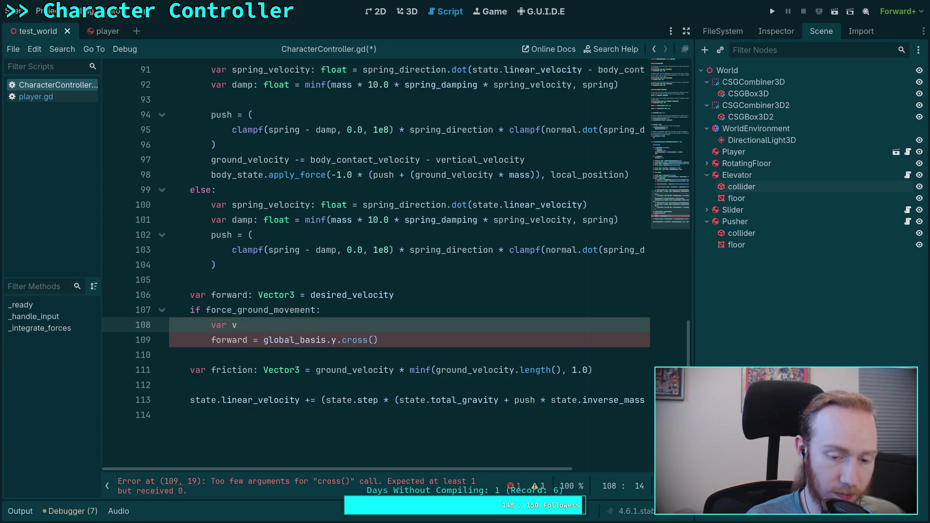
{"action": "type", "text": "length"}
{"action": "key", "text": "BackSpace"}
{"action": "key", "text": "BackSpace"}
{"action": "key", "text": "BackSpace"}
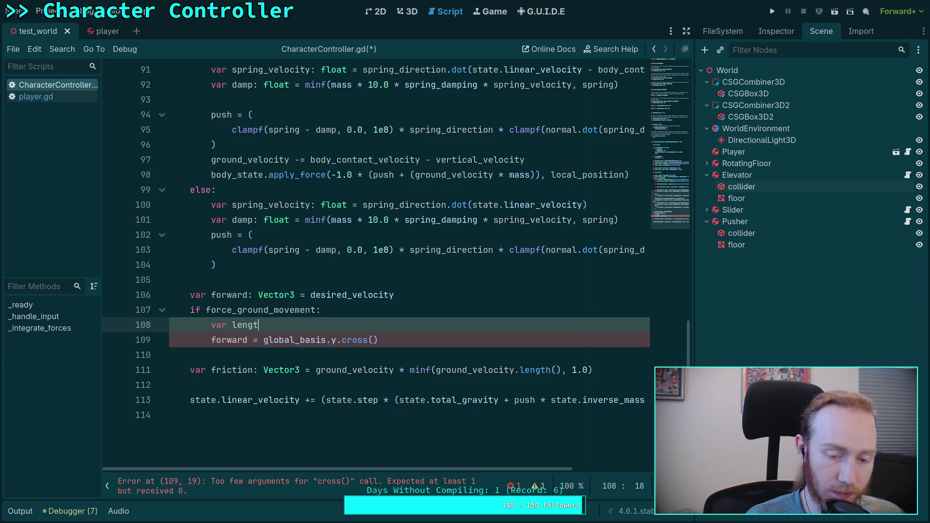
{"action": "type", "text": "elocity_"}
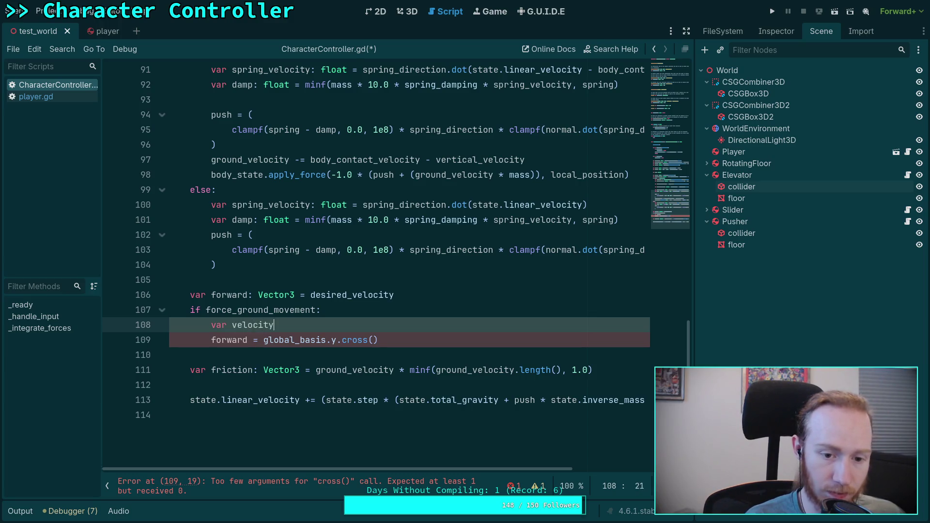
{"action": "key", "text": "BackSpace"}
{"action": "key", "text": "BackSpace"}
{"action": "key", "text": "BackSpace"}
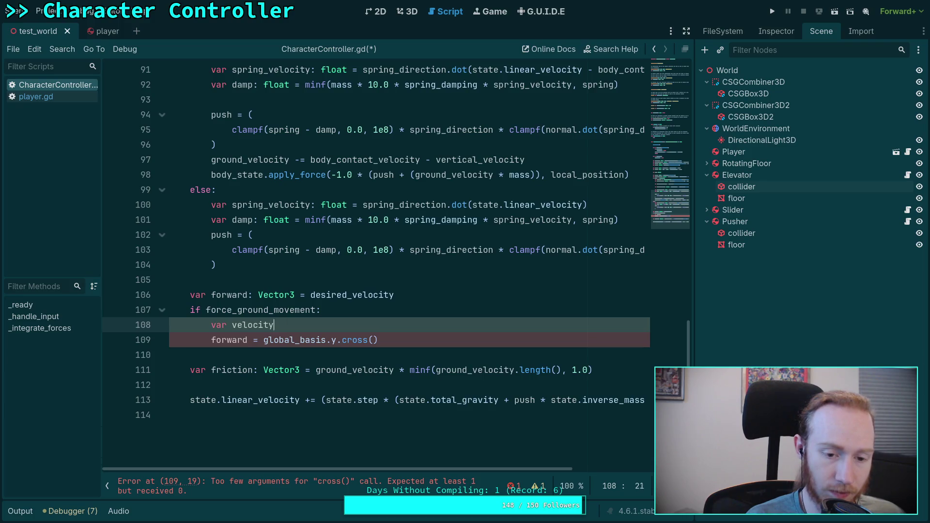
{"action": "type", "text": "desired_"}
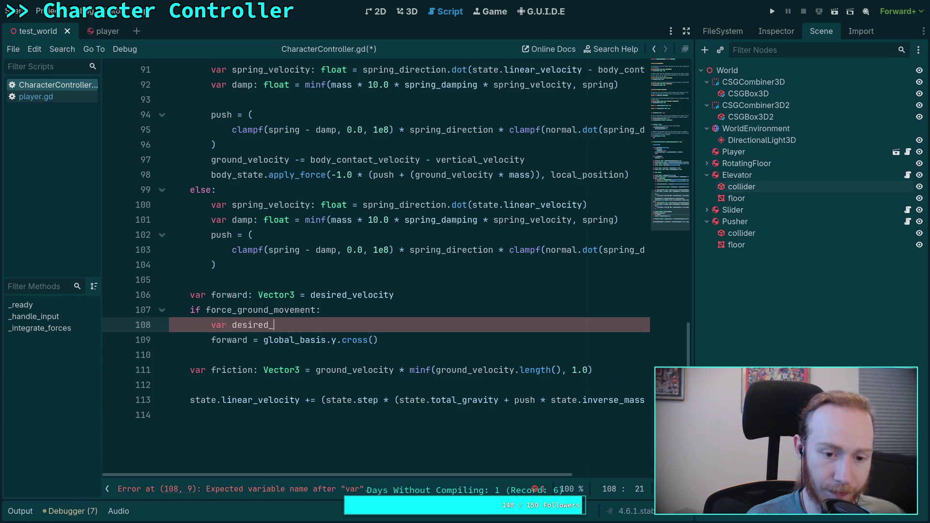
{"action": "type", "text": "speed: float = desi"}
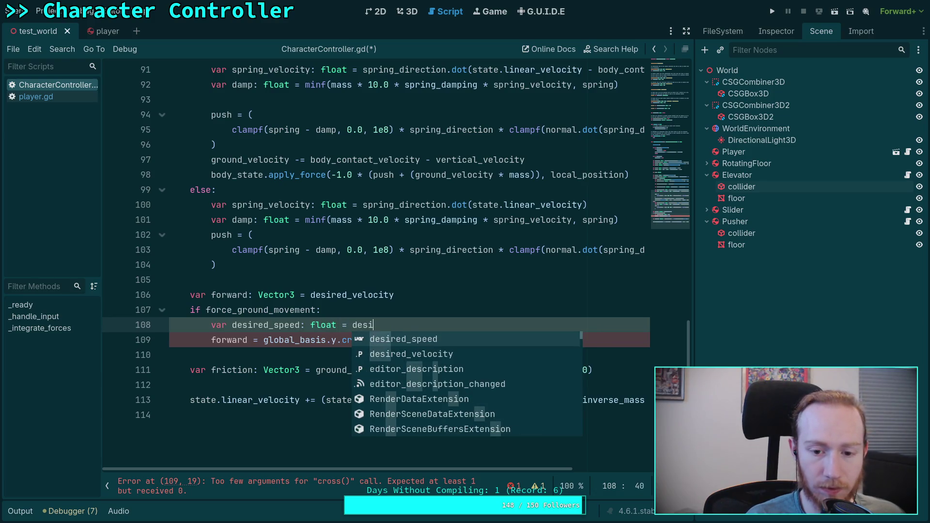
{"action": "key", "text": "Return"}
{"action": "key", "text": "BackSpace"}
{"action": "key", "text": "BackSpace"}
{"action": "key", "text": "BackSpace"}
{"action": "type", "text": "vol"}
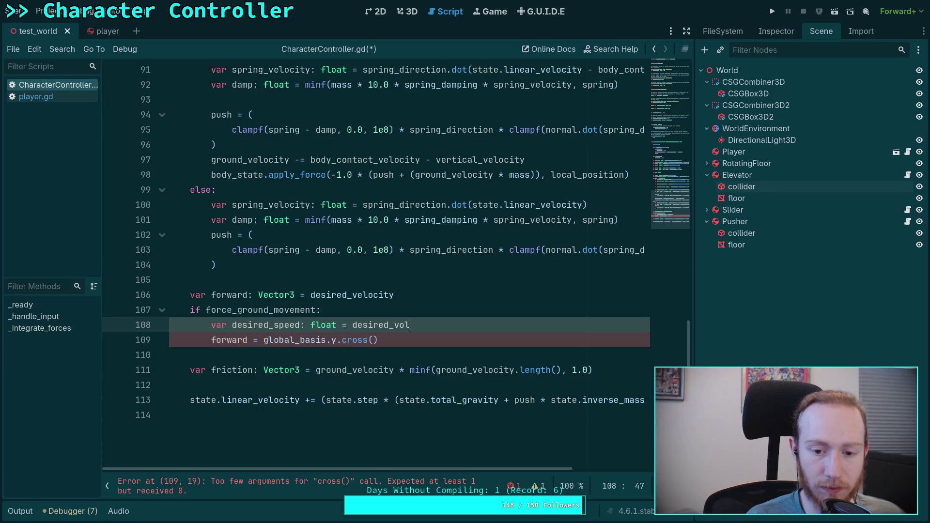
{"action": "key", "text": "Return"}
{"action": "type", "text": ".le"}
{"action": "key", "text": "Return"}
{"action": "key", "text": "Return"}
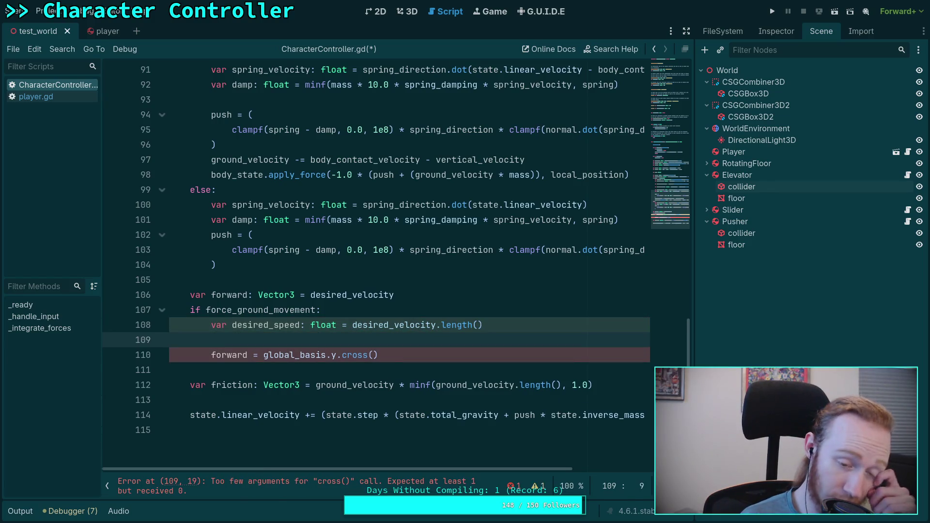
Define 'var desired_direction: Vector3 = desired_velocity / desired_speed' and begin extending the if condition.
{"action": "type", "text": "var desired_direction: Vector3 = "}
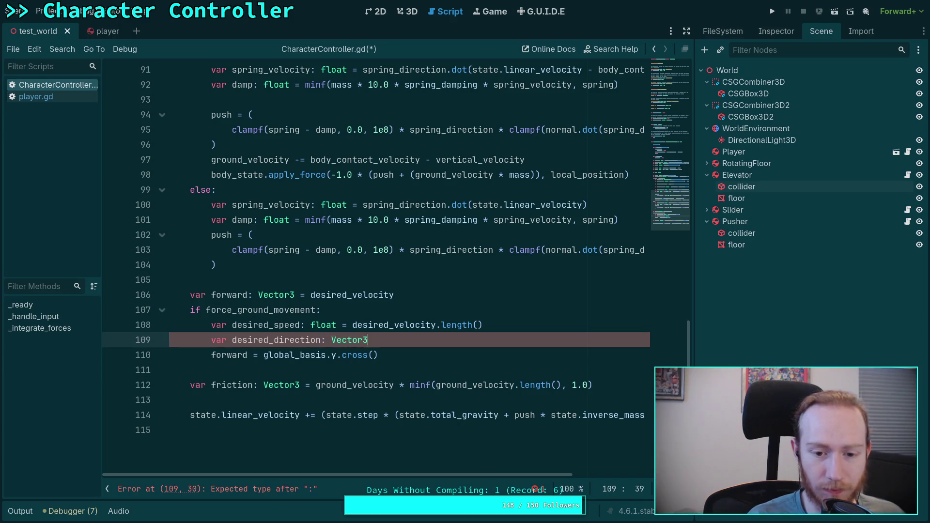
{"action": "type", "text": "d"}
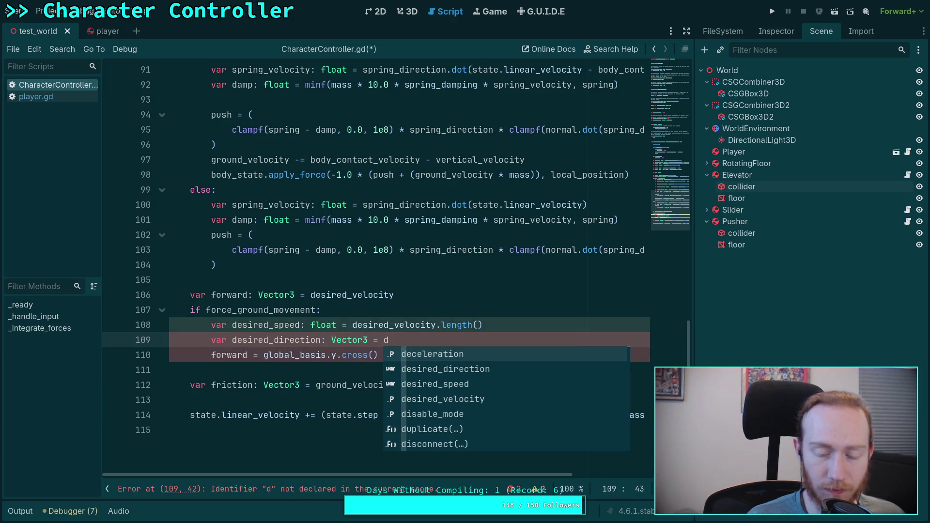
{"action": "key", "text": "Down"}
{"action": "key", "text": "Down"}
{"action": "key", "text": "Down"}
{"action": "key", "text": "Return"}
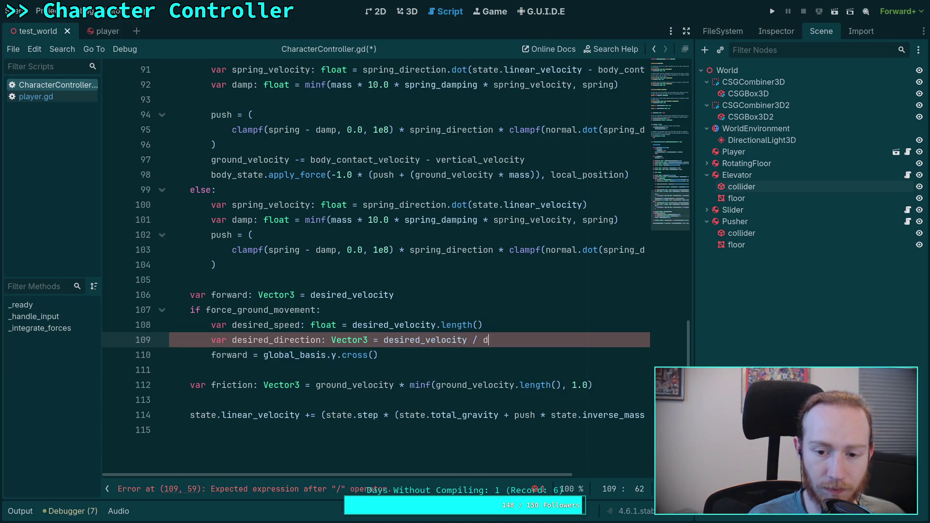
{"action": "type", "text": "des"}
{"action": "key", "text": "Down"}
{"action": "key", "text": "Return"}
{"action": "key", "text": "Up"}
{"action": "key", "text": "Up"}
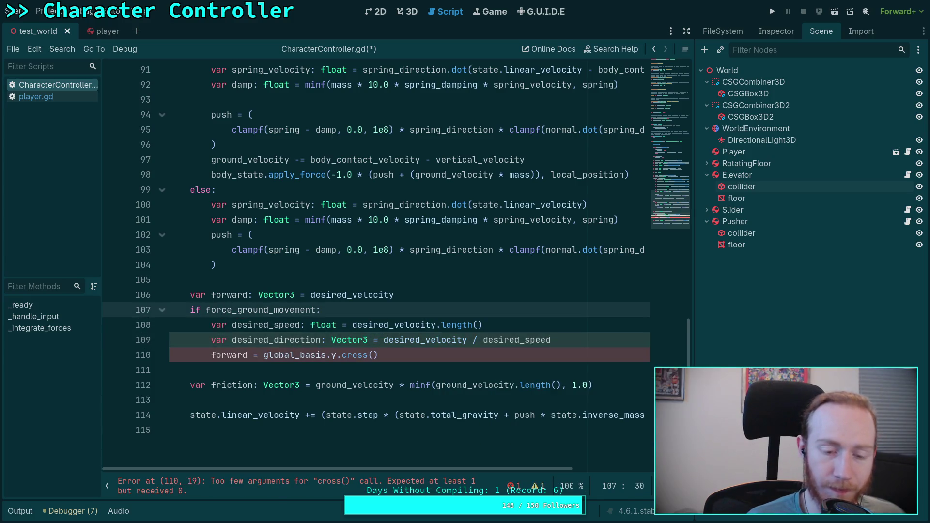
{"action": "type", "text": "and dis"}
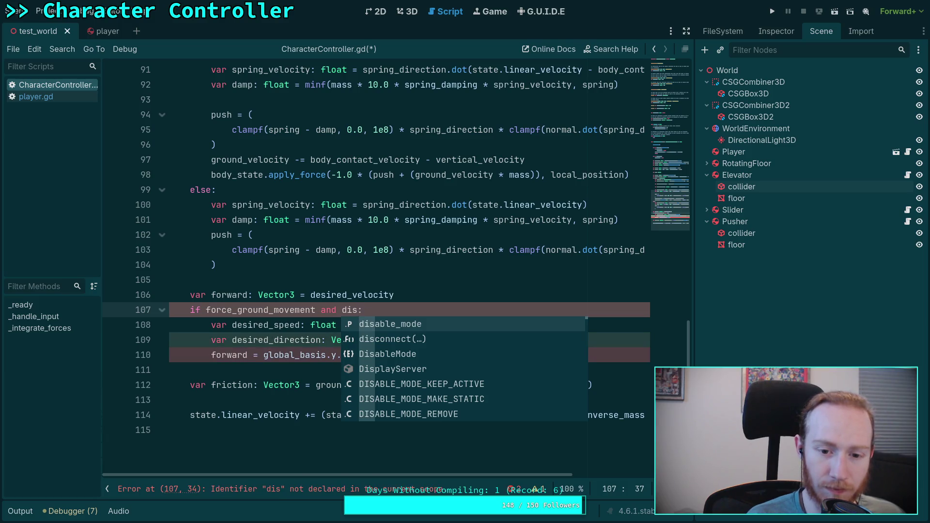
Make the condition 'if force_ground_movement and not desired_velocity.is_zero_approx():'.
{"action": "key", "text": "BackSpace"}
{"action": "key", "text": "BackSpace"}
{"action": "type", "text": "es"}
{"action": "key", "text": "Return"}
{"action": "type", "text": ".is_ze"}
{"action": "key", "text": "Return"}
{"action": "left_click", "coordinate": [344, 312]}
{"action": "type", "text": "not"}
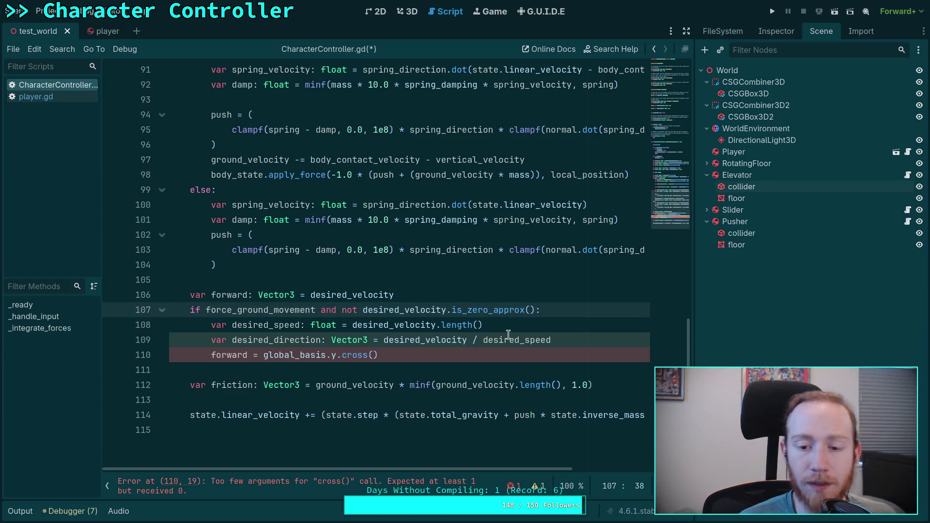
Set forward to global_basis.y.cross(desired_direction).cross(normal).normalized().
{"action": "left_click", "coordinate": [499, 331]}
{"action": "left_click", "coordinate": [377, 355]}
{"action": "type", "text": "desir"}
{"action": "key", "text": "Return"}
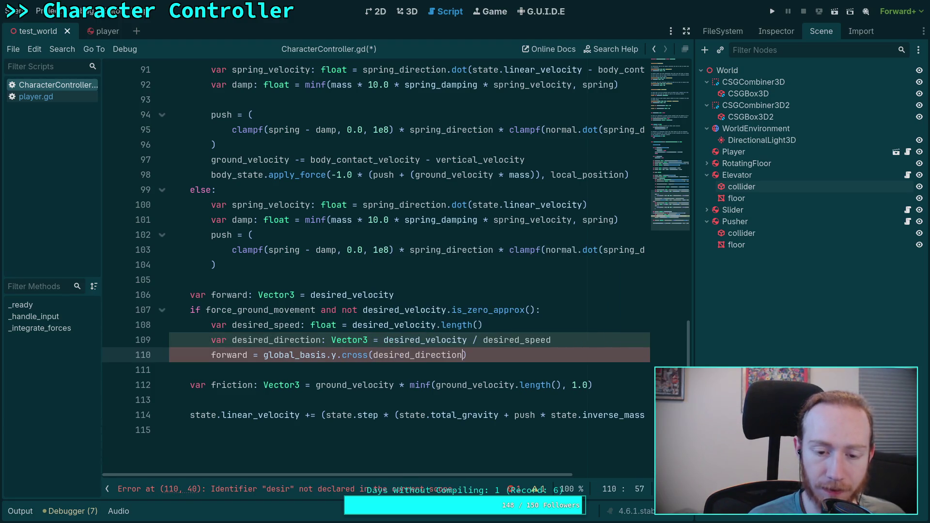
{"action": "type", "text": ".cross("}
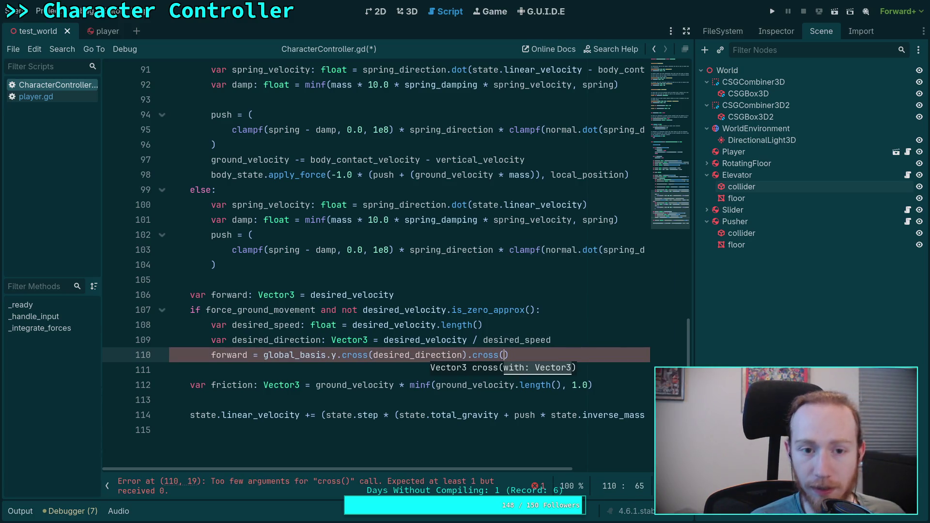
{"action": "scroll", "coordinate": [323, 313], "scroll_direction": "up", "scroll_amount": 5}
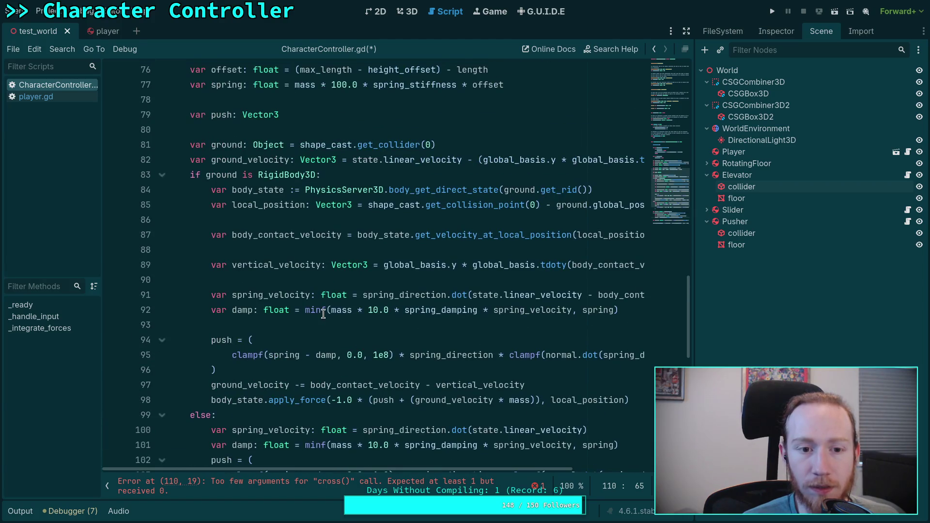
{"action": "scroll", "coordinate": [322, 314], "scroll_direction": "up", "scroll_amount": 4}
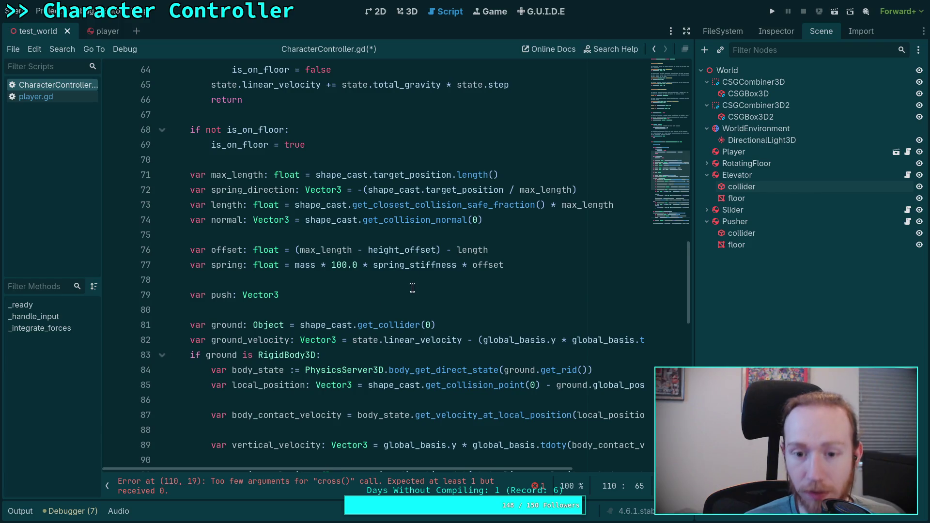
{"action": "scroll", "coordinate": [411, 285], "scroll_direction": "down", "scroll_amount": 9}
{"action": "type", "text": "normal)"}
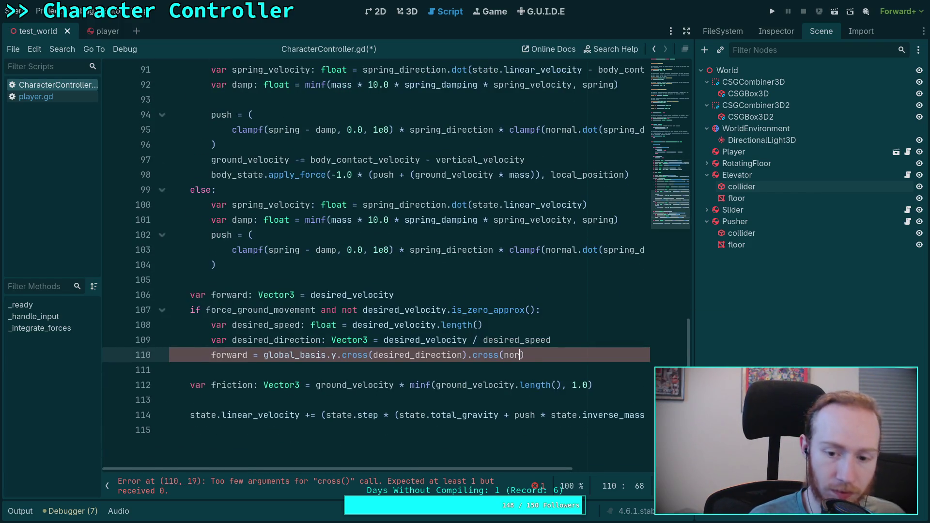
{"action": "type", "text": ".norm"}
{"action": "key", "text": "Return"}
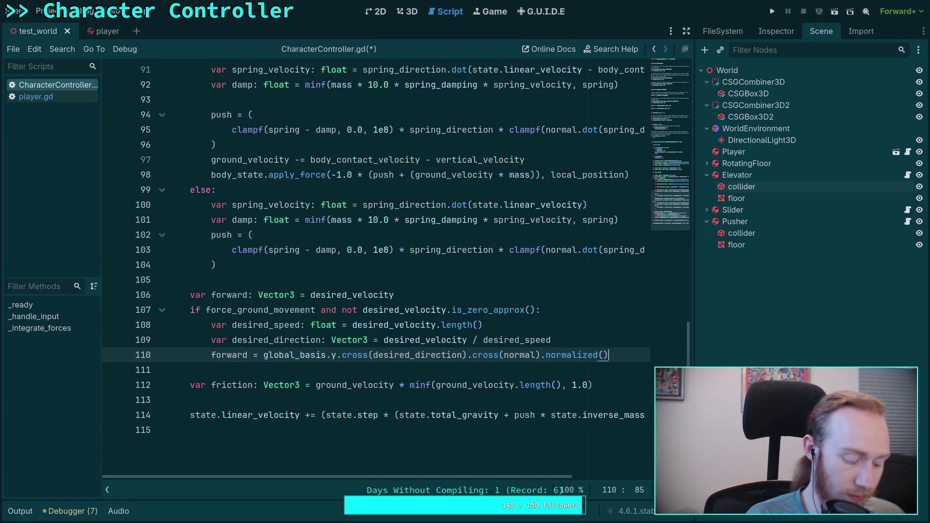
{"action": "key", "text": "alt+Tab"}
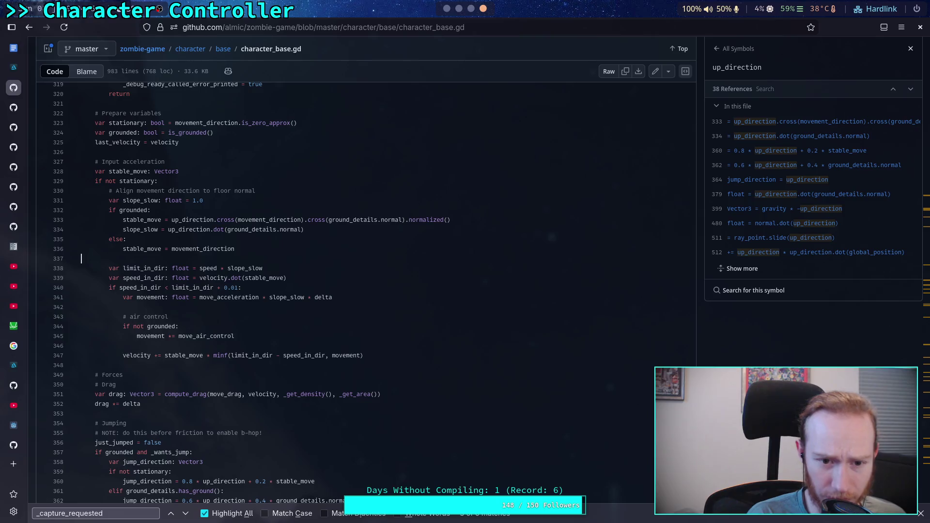
{"action": "key", "text": "alt+Tab"}
{"action": "key", "text": "alt+Tab"}
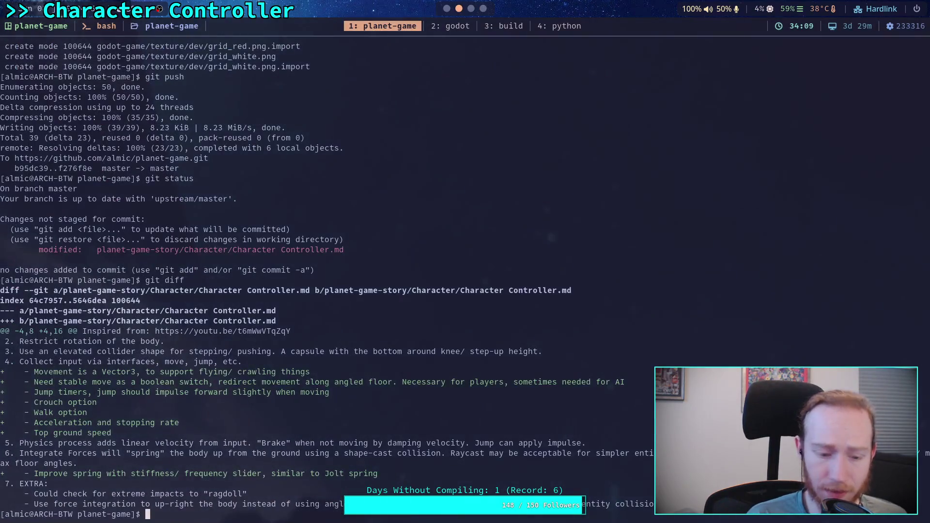
Add 'forward *= desired_speed' on line 111, save, and run the game.
{"action": "type", "text": "*"}
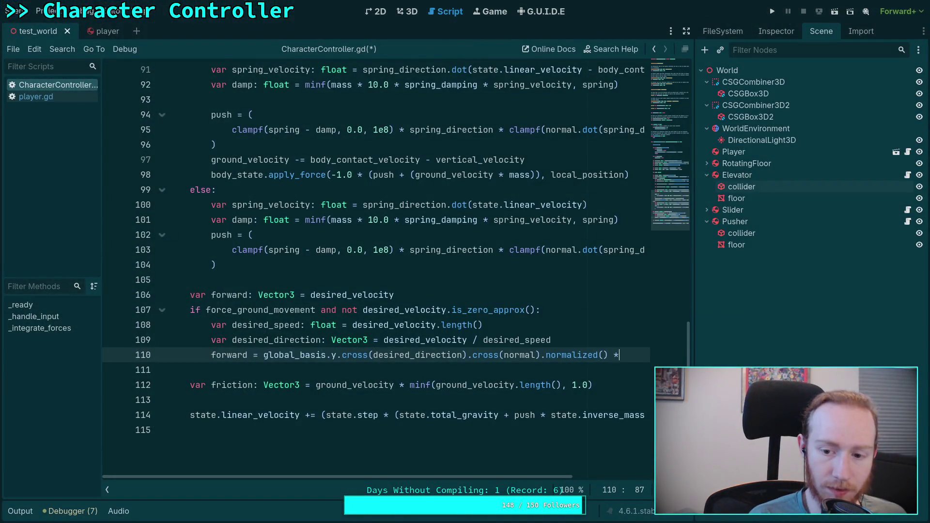
{"action": "key", "text": "BackSpace"}
{"action": "key", "text": "BackSpace"}
{"action": "key", "text": "BackSpace"}
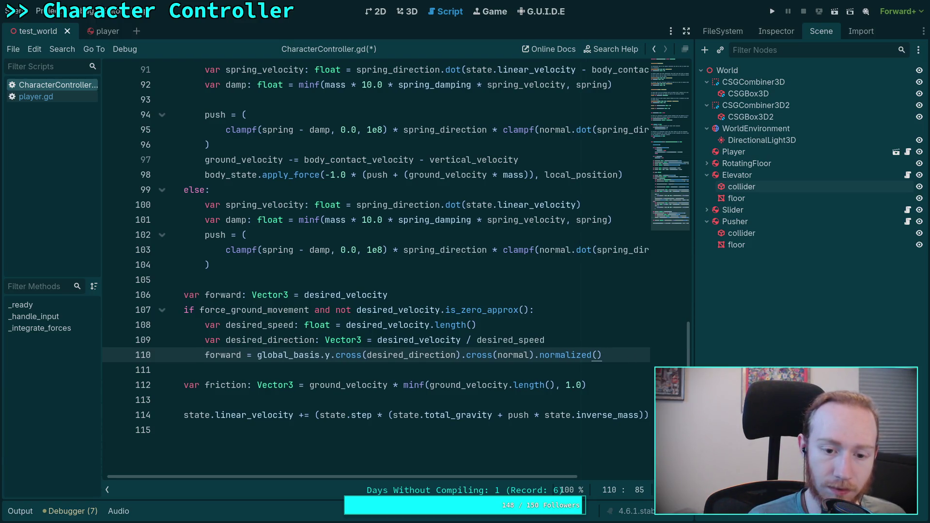
{"action": "key", "text": "Return"}
{"action": "type", "text": "forward *= desired_speed"}
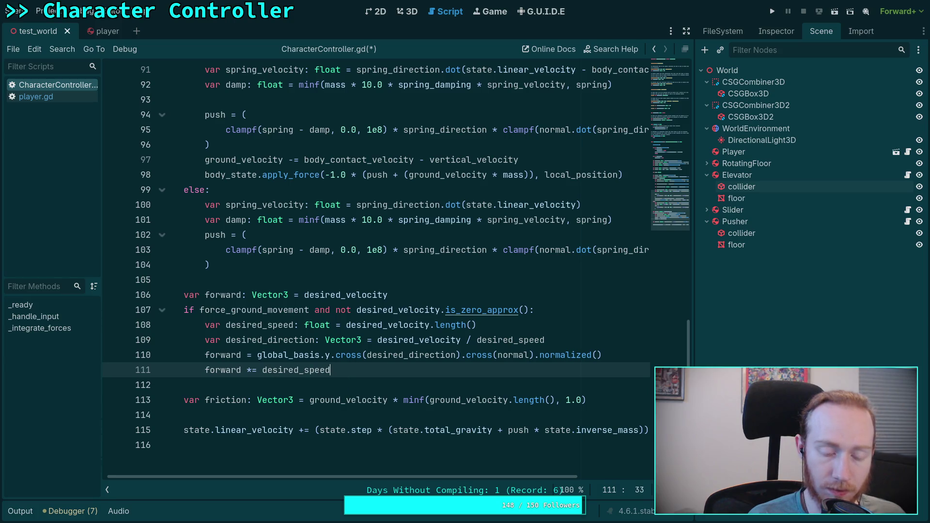
{"action": "key", "text": "ctrl+s"}
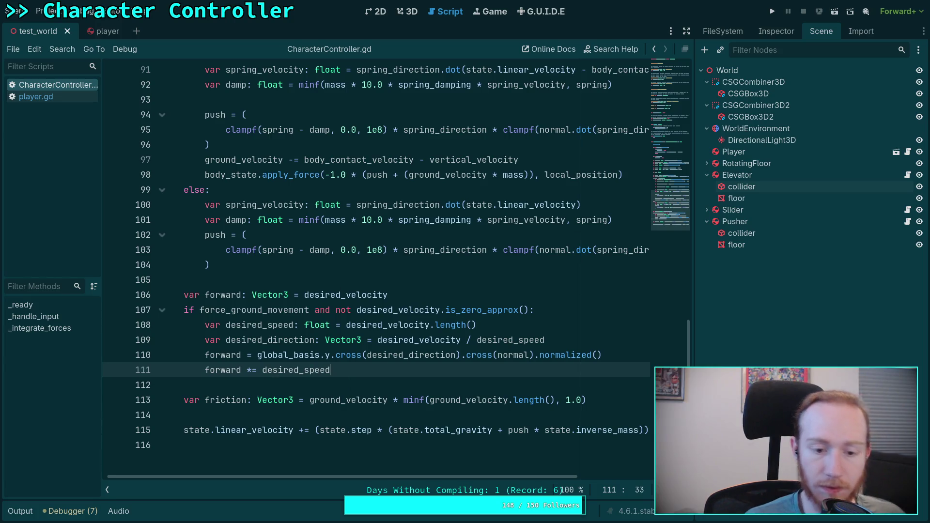
{"action": "left_click", "coordinate": [768, 16]}
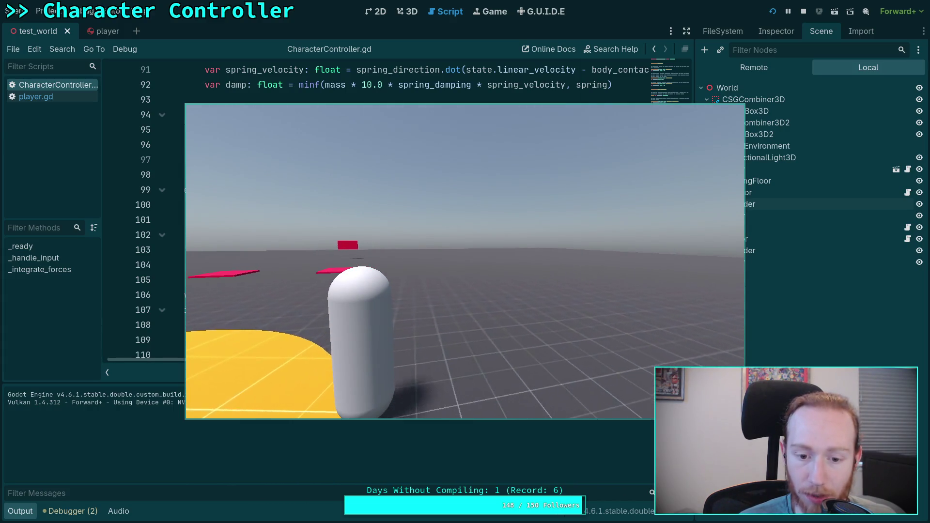
Stop the test run and switch to the character_base.gd reference on GitHub.
{"action": "left_click", "coordinate": [802, 14]}
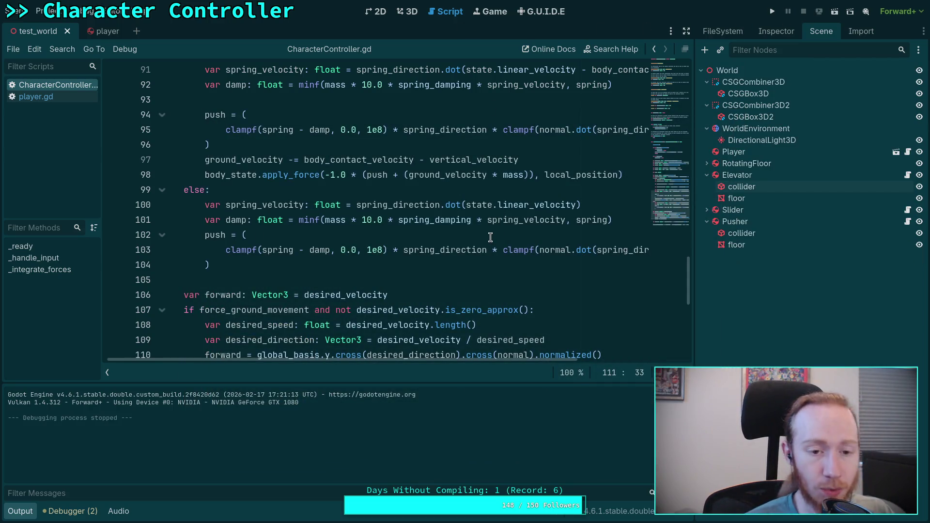
{"action": "key", "text": "alt+Tab"}
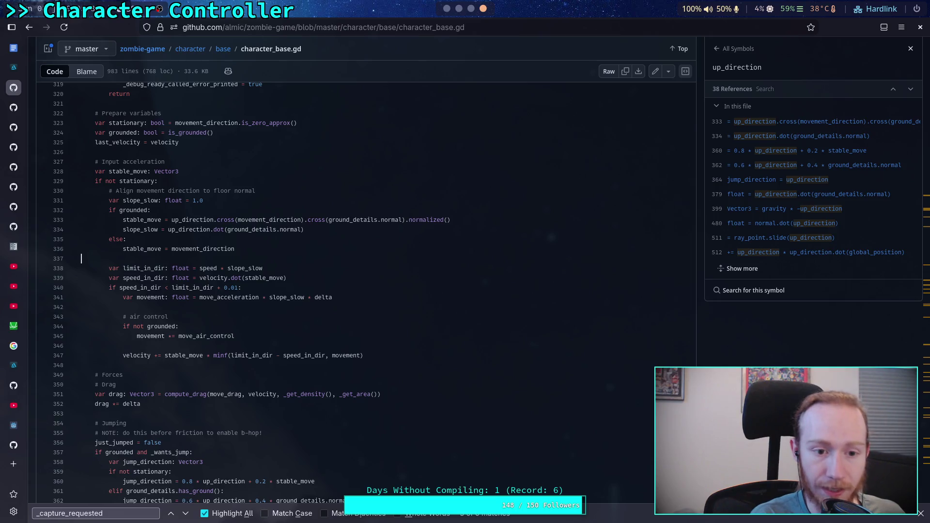
Hide the Output panel, append '* global_basis.tdoty(normal)' to line 111, and save.
{"action": "key", "text": "alt+Tab"}
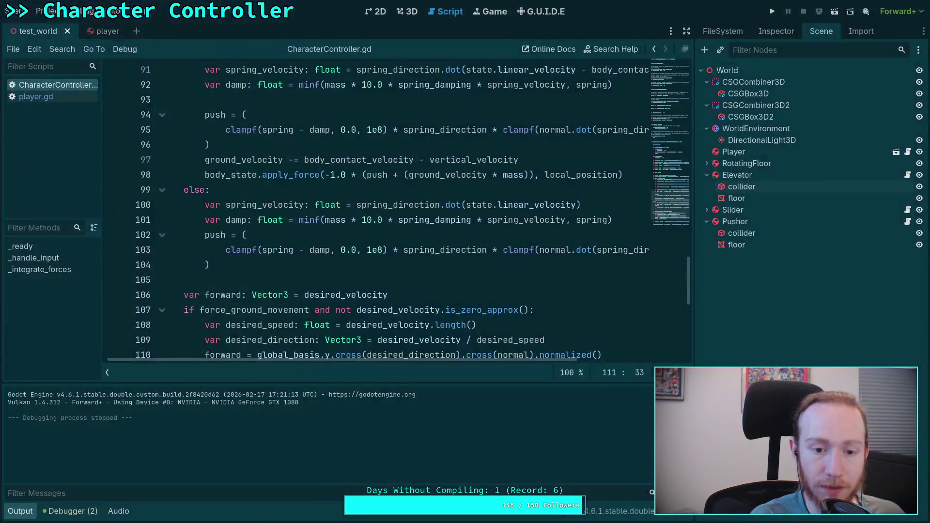
{"action": "left_click", "coordinate": [19, 511]}
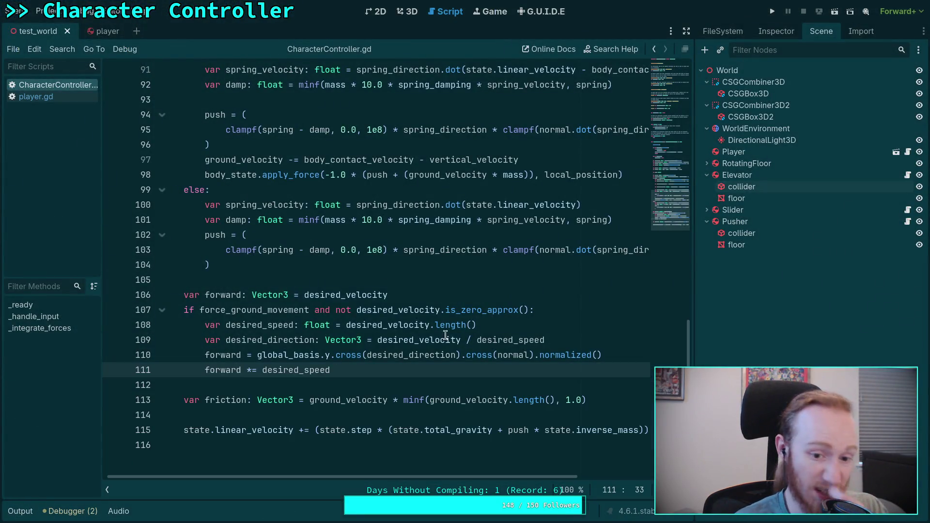
{"action": "left_click", "coordinate": [605, 341]}
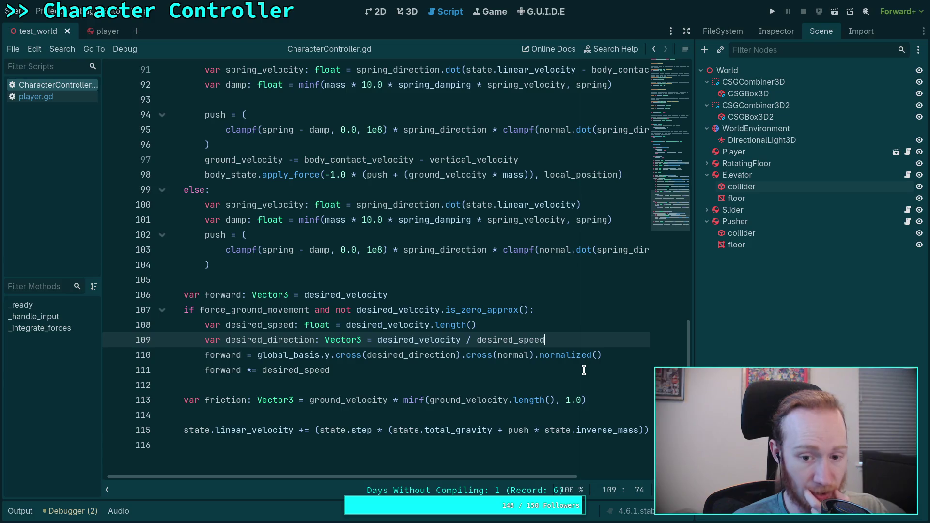
{"action": "left_click", "coordinate": [493, 373]}
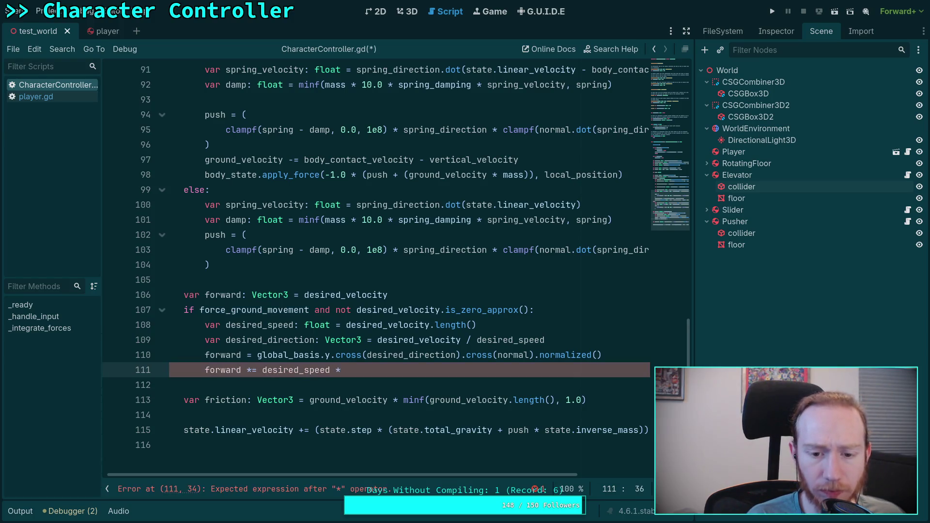
{"action": "type", "text": "global"}
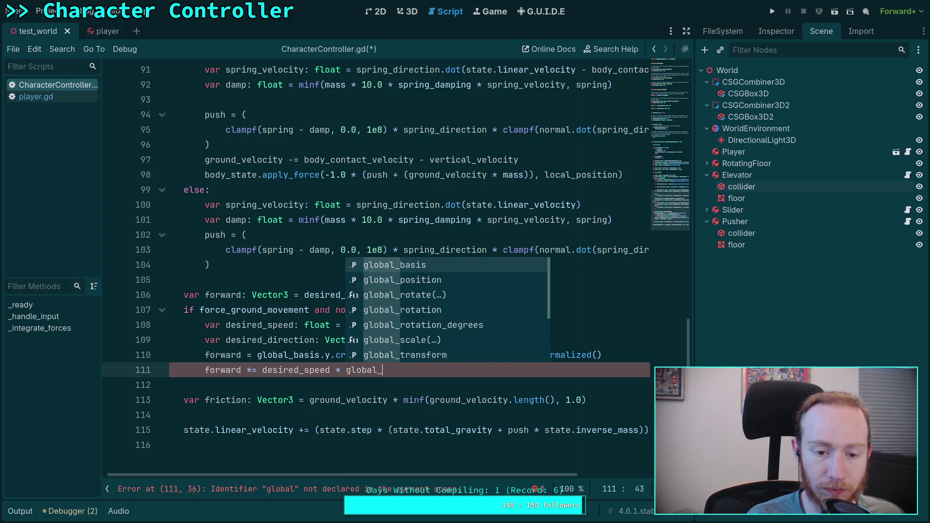
{"action": "type", "text": "_basis."}
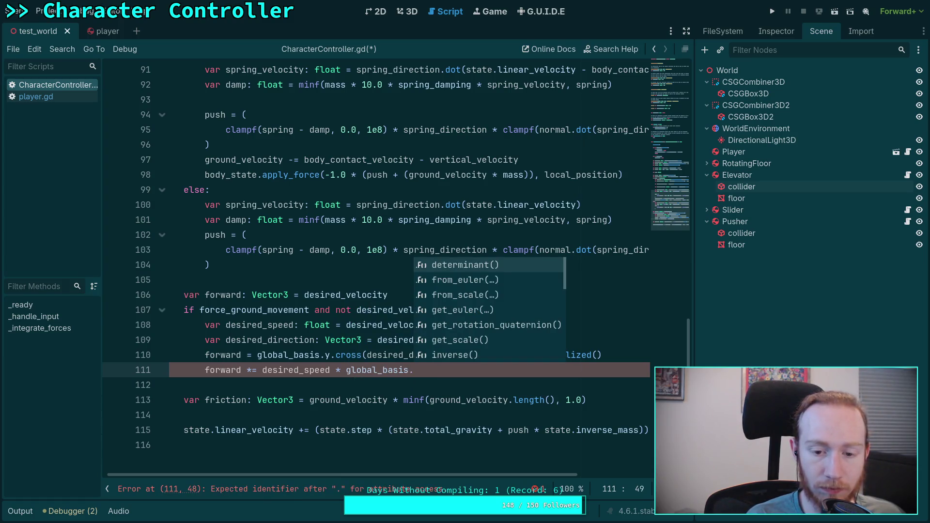
{"action": "type", "text": "tdo"}
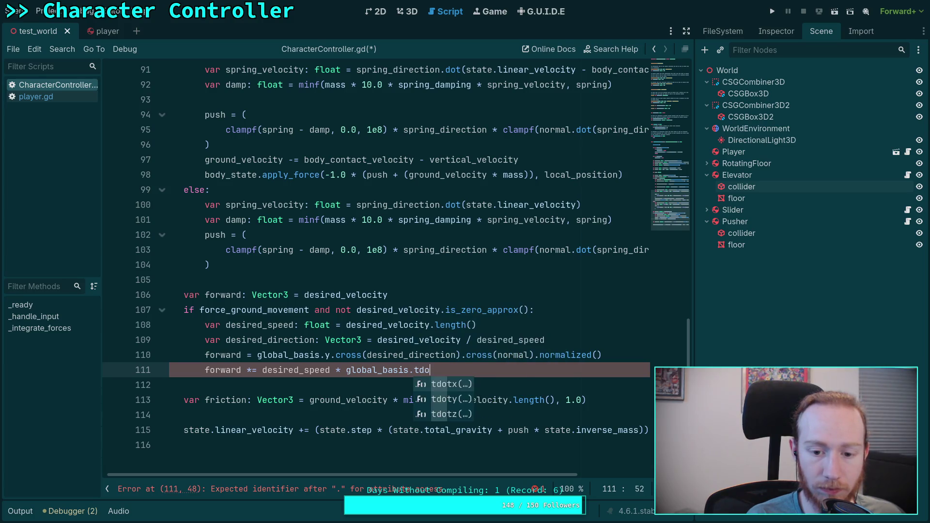
{"action": "key", "text": "Down"}
{"action": "key", "text": "Return"}
{"action": "type", "text": "normal)"}
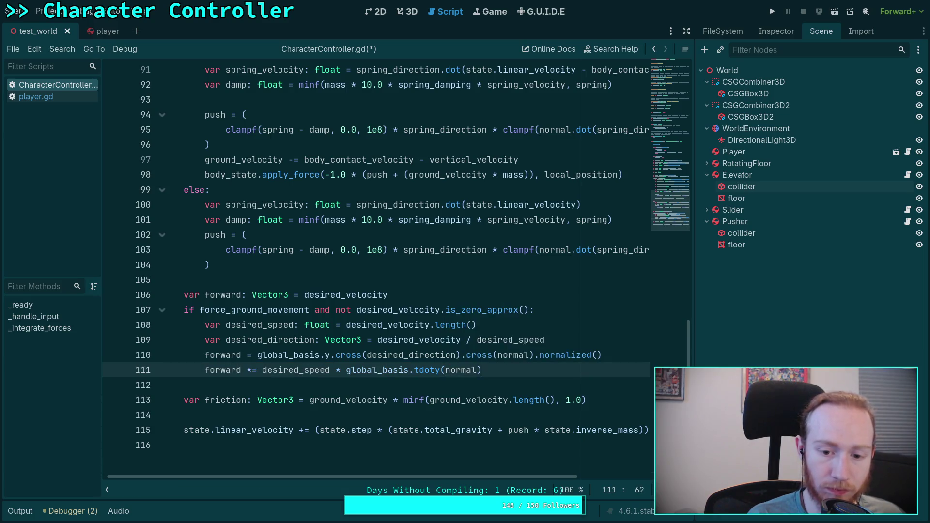
{"action": "key", "text": "ctrl+s"}
Compare against the GitHub reference, then run the game again with F5.
{"action": "key", "text": "alt+Tab"}
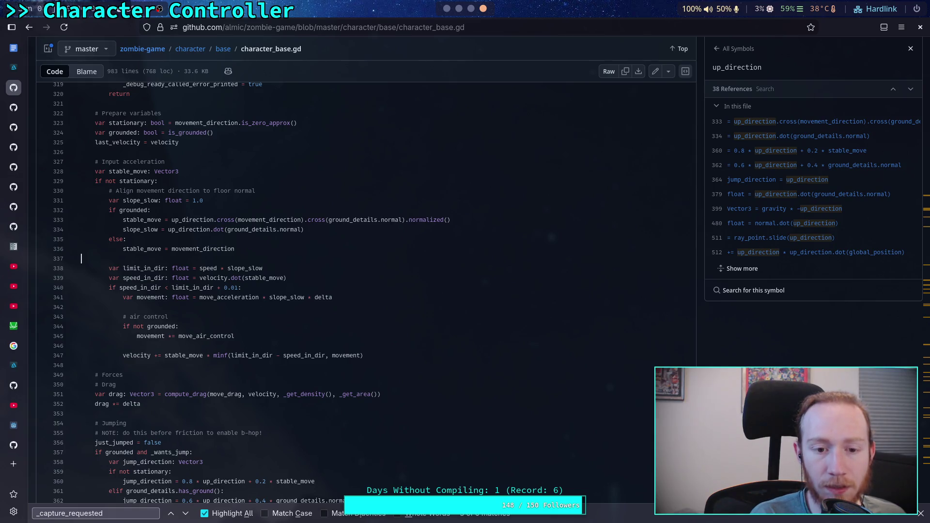
{"action": "key", "text": "alt+Tab"}
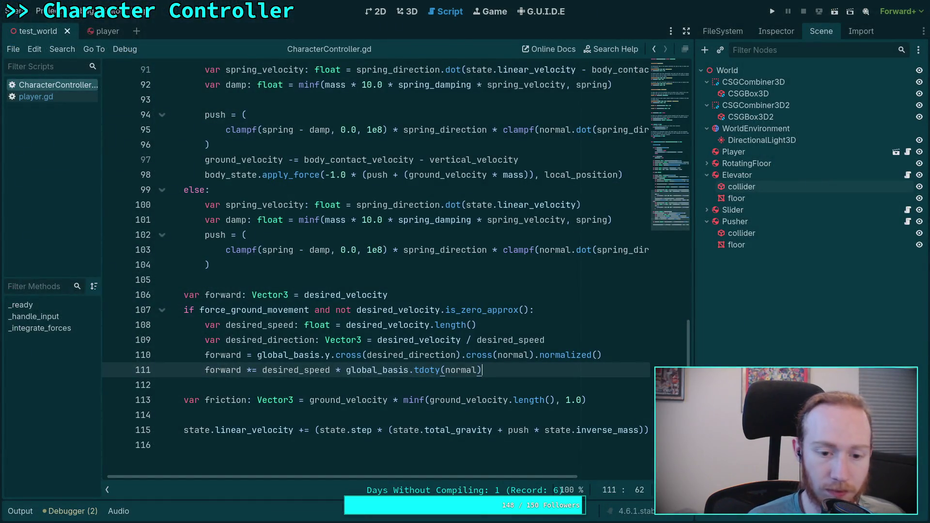
{"action": "key", "text": "F5"}
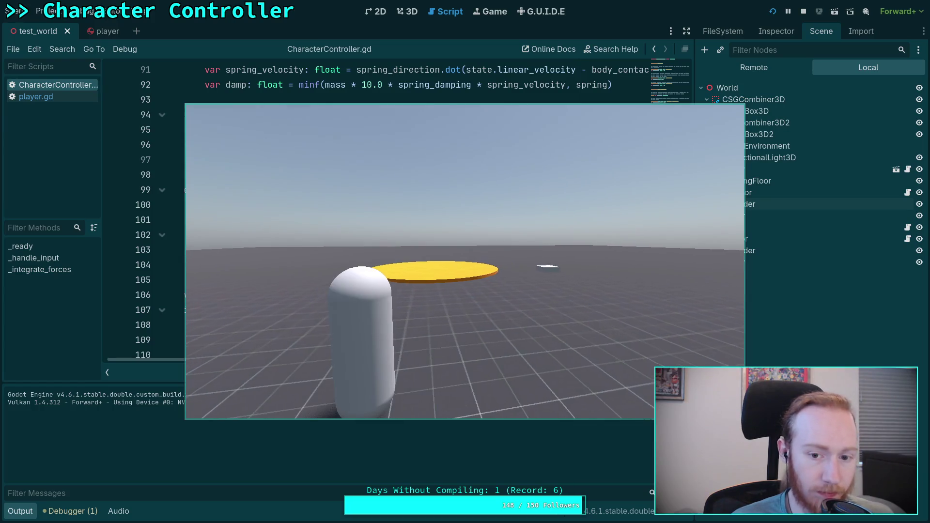
Walk the capsule forward across the yellow disc and white pad toward the pink pads, then stop the game.
{"action": "key", "text": "w"}
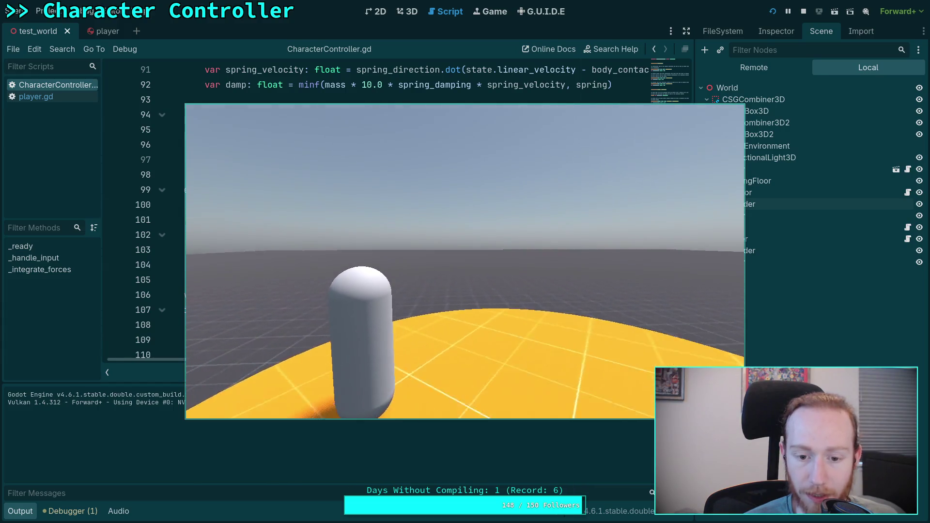
{"action": "key", "text": "w"}
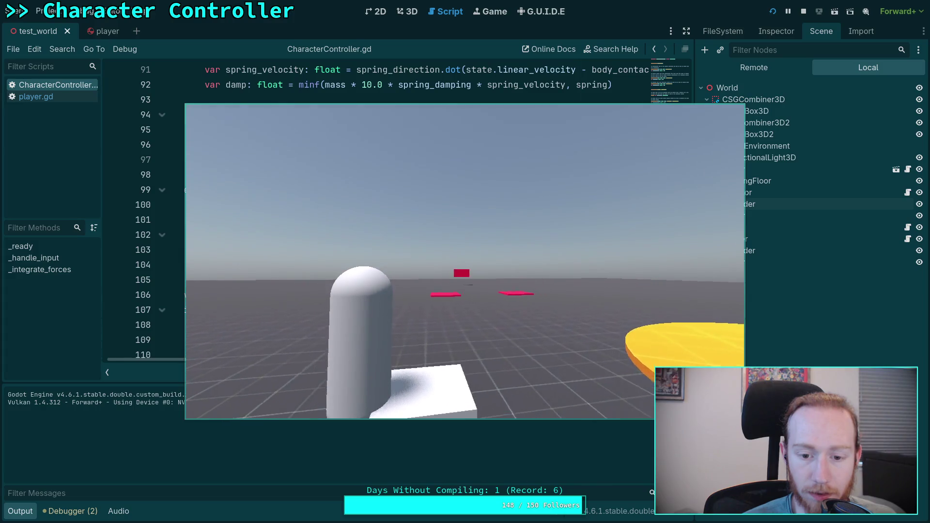
{"action": "key", "text": "w"}
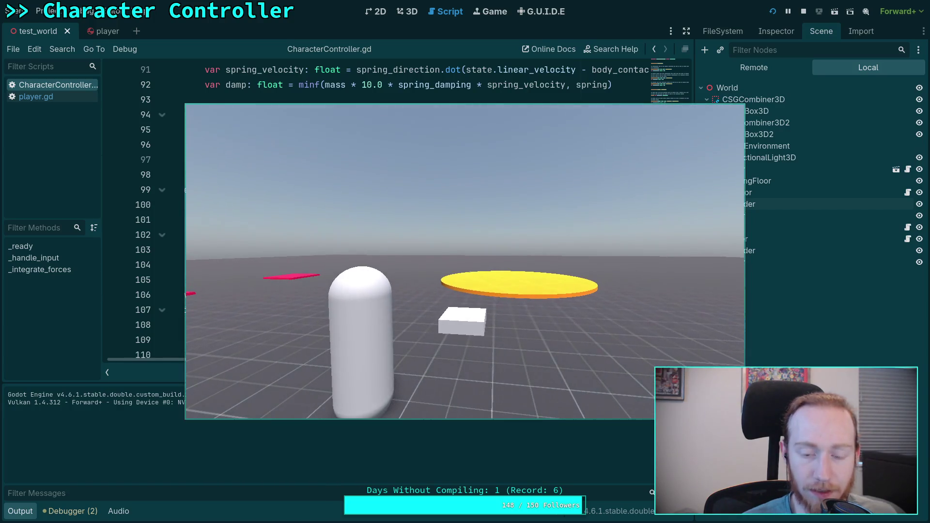
{"action": "left_click", "coordinate": [803, 12]}
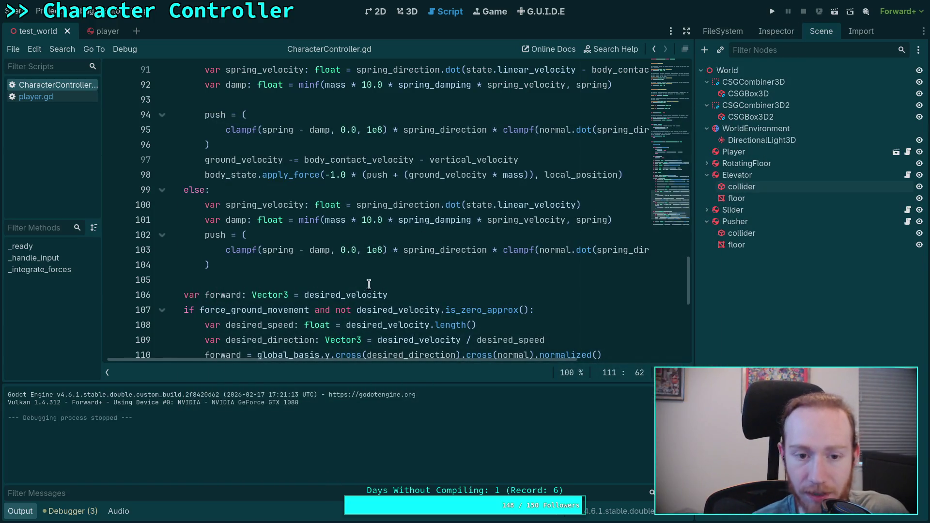
Add a print(forward) line below the forward scaling on line 111.
{"action": "scroll", "coordinate": [372, 264], "scroll_direction": "down", "scroll_amount": 3}
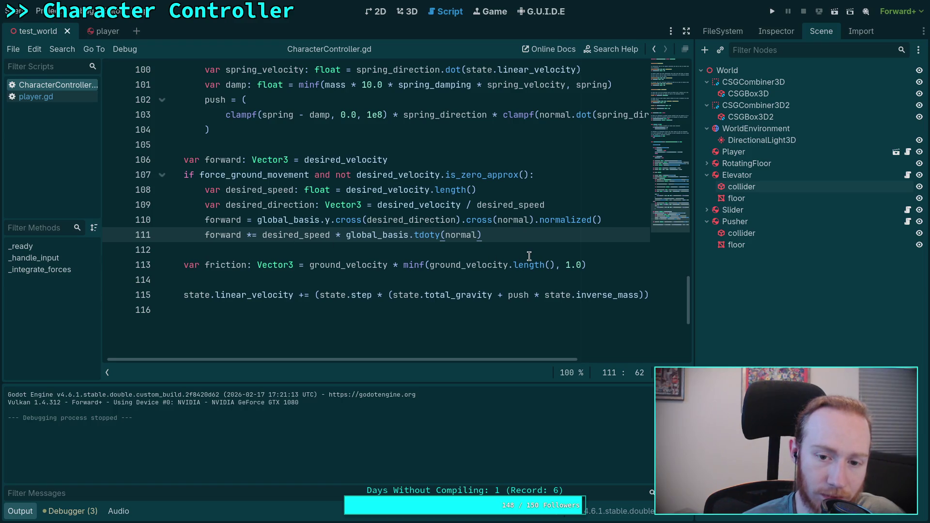
{"action": "key", "text": "Return"}
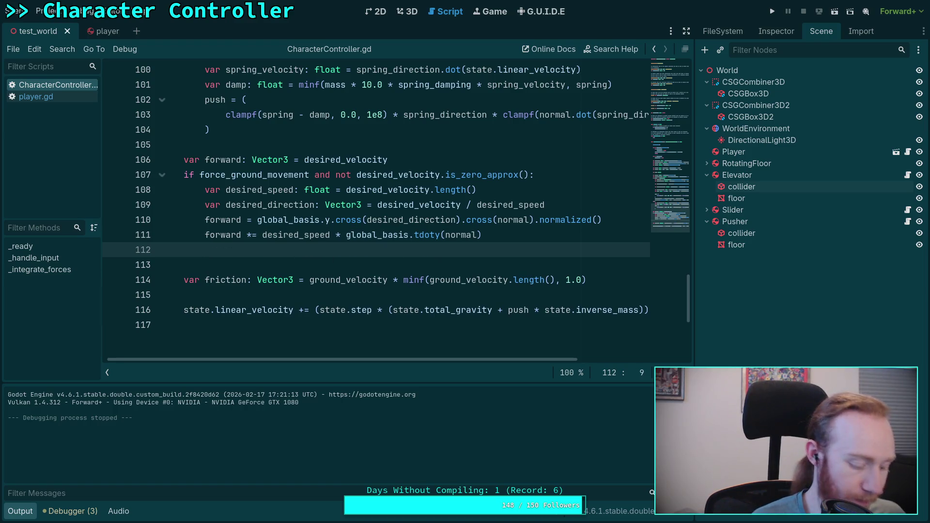
{"action": "type", "text": "print"}
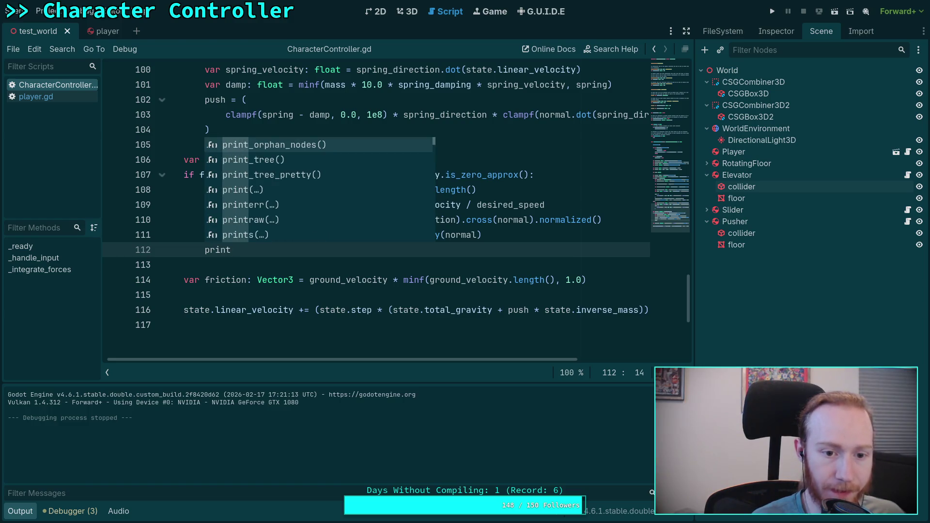
{"action": "type", "text": "(for"}
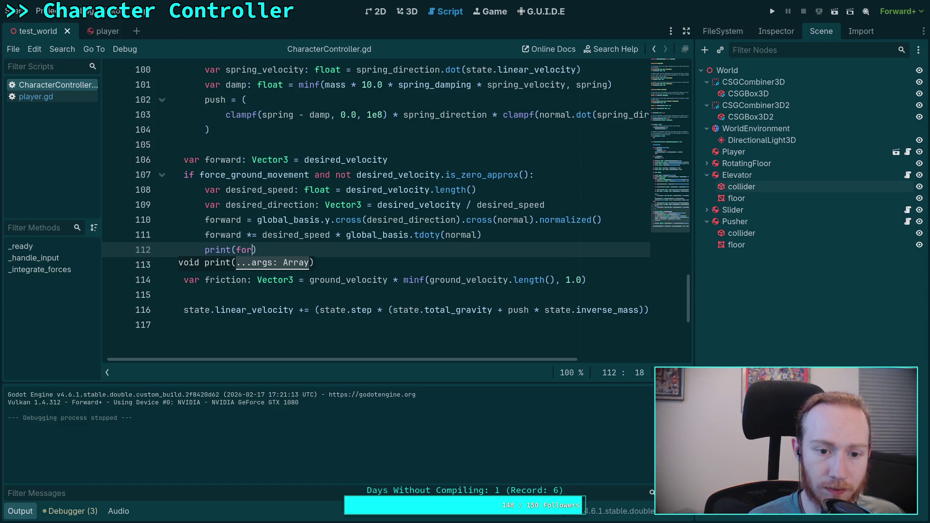
{"action": "type", "text": "ward"}
Run the game to log the forward values, stop it, and return to the GitHub reference script.
{"action": "key", "text": "F5"}
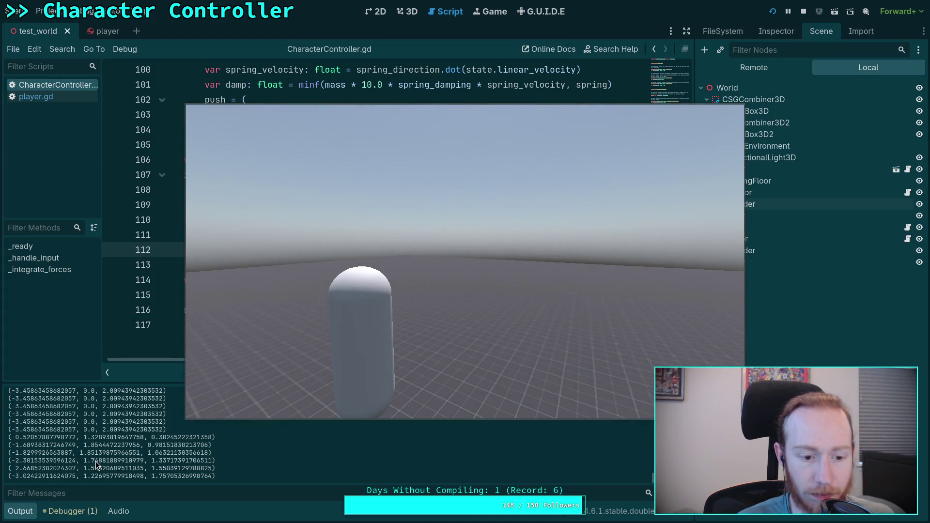
{"action": "left_click", "coordinate": [802, 13]}
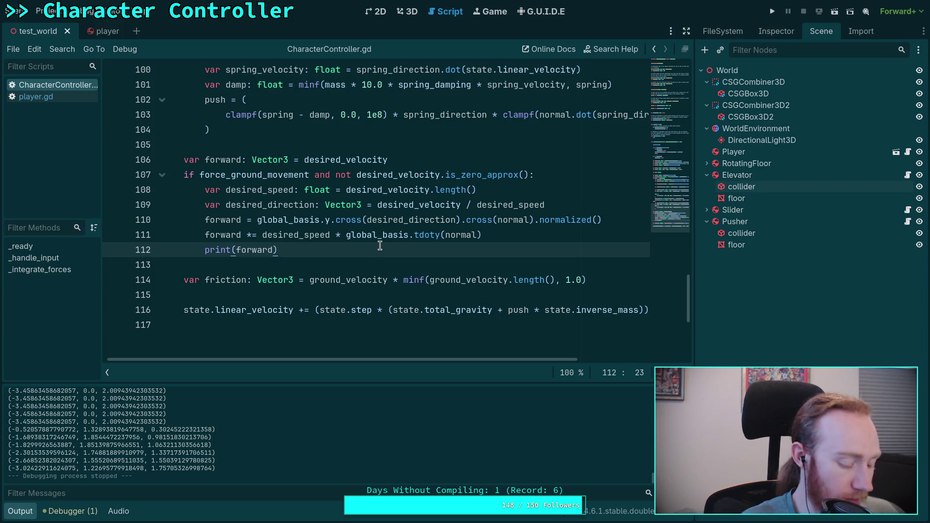
{"action": "key", "text": "alt+Tab"}
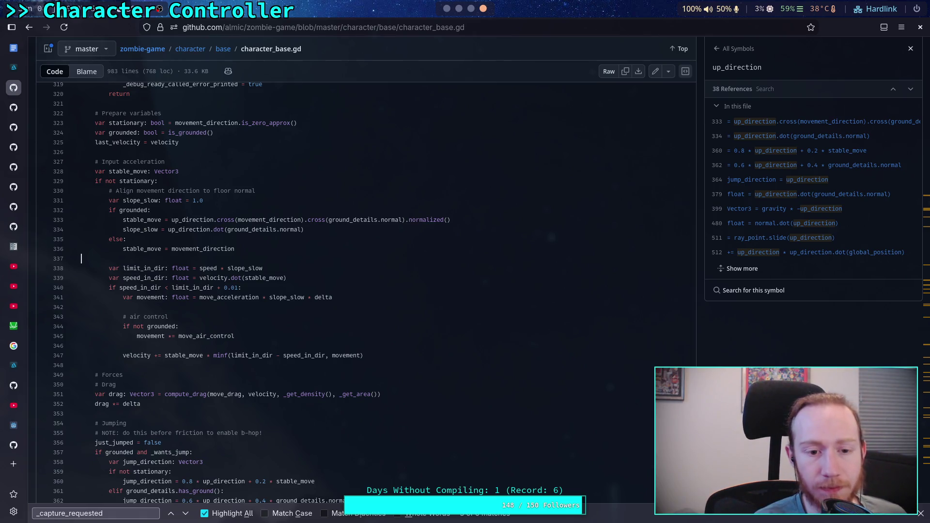
{"action": "key", "text": "alt+Tab"}
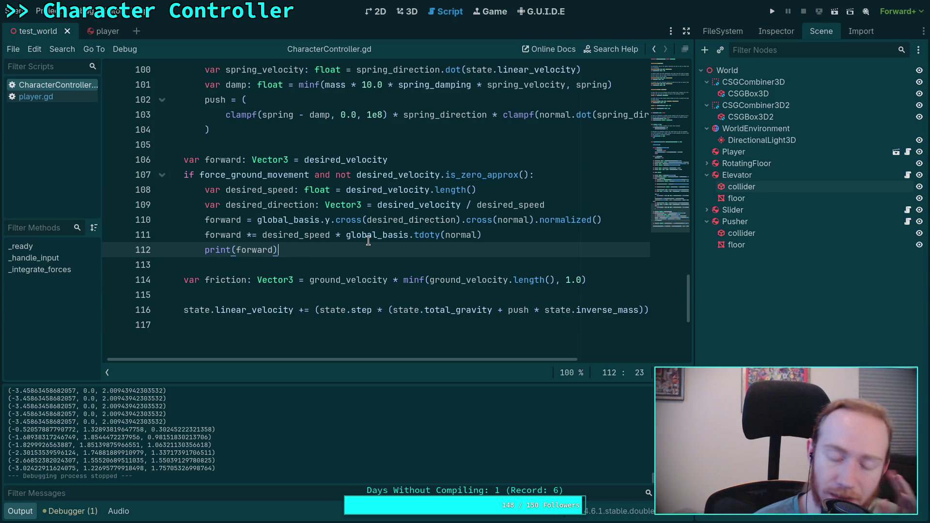
{"action": "left_click", "coordinate": [250, 237]}
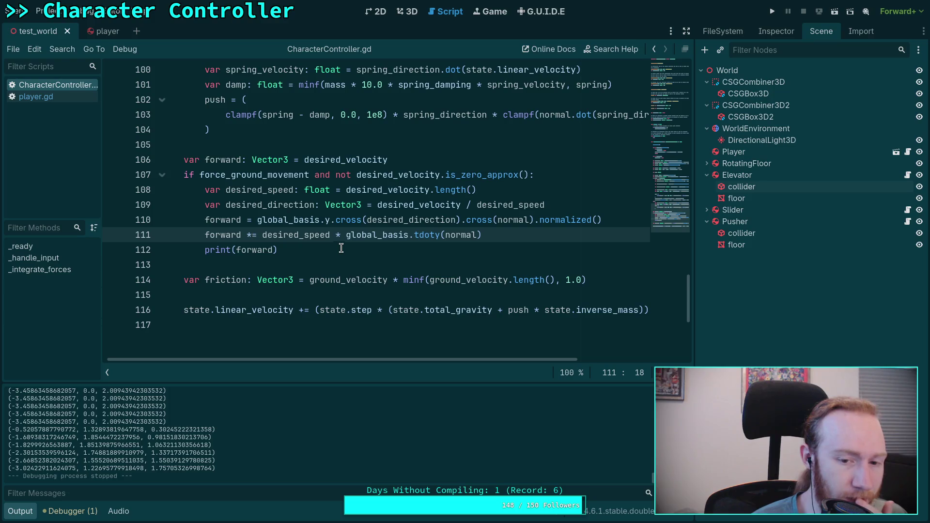
{"action": "left_click", "coordinate": [604, 221]}
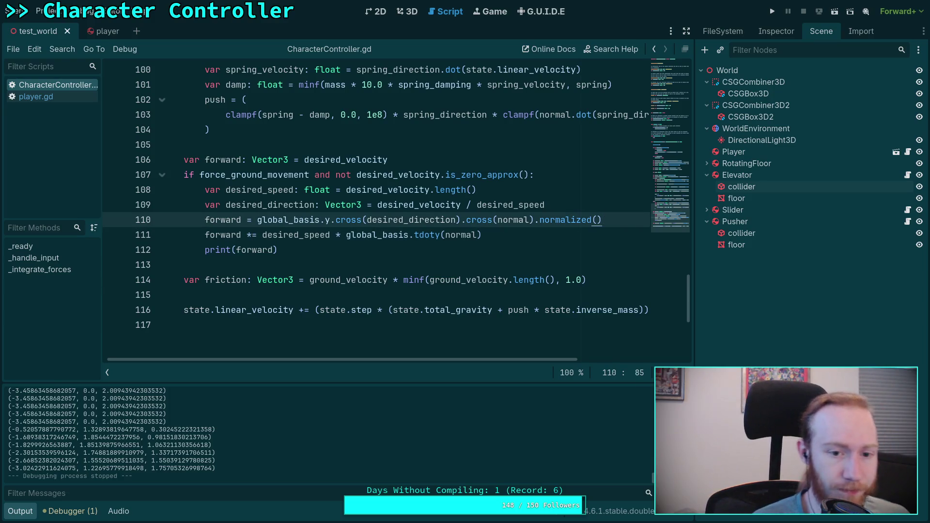
Declare 'var slope: float = global_basis.tdoty(normal)', moving the expression out of line 112.
{"action": "key", "text": "Return"}
{"action": "type", "text": "var "}
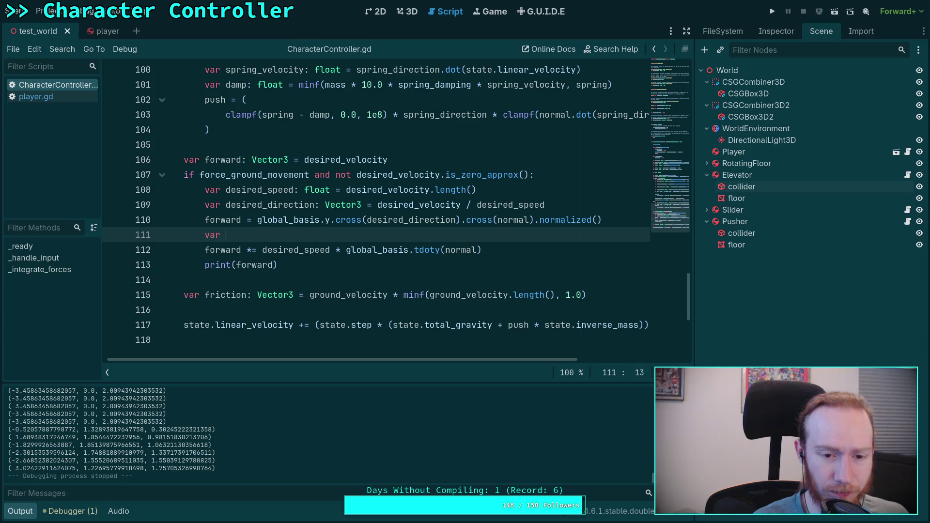
{"action": "type", "text": "slope: float ="}
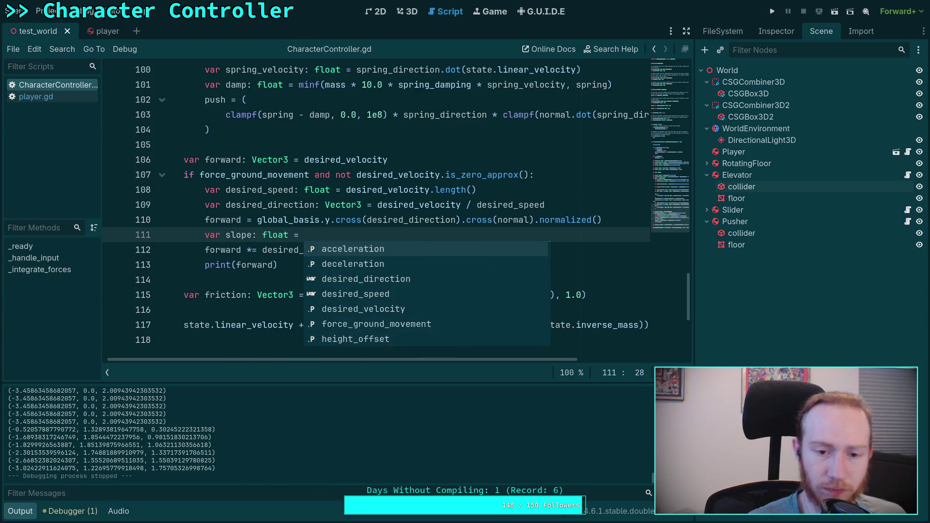
{"action": "left_click", "coordinate": [564, 193]}
{"action": "left_click_drag", "start_coordinate": [346, 249], "coordinate": [481, 249]}
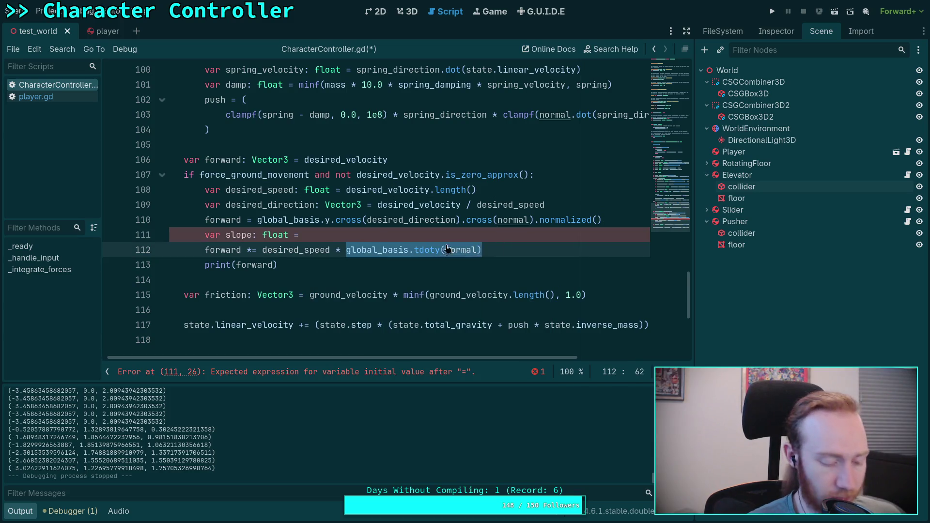
{"action": "key", "text": "ctrl+x"}
{"action": "key", "text": "Up"}
{"action": "key", "text": "ctrl+v"}
Scale forward by desired_speed * slope, change print(forward) to print(slope), save, and run the game.
{"action": "left_click", "coordinate": [366, 250]}
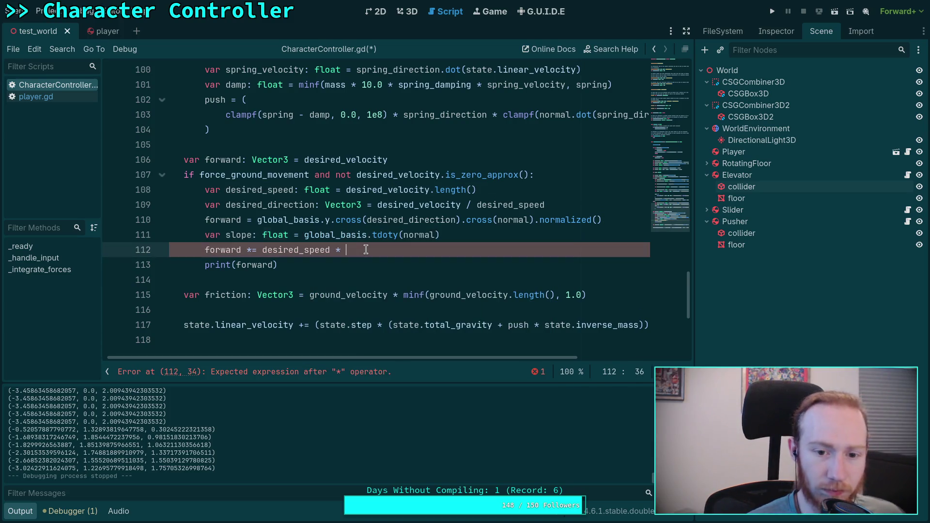
{"action": "type", "text": "slope"}
{"action": "key", "text": "Escape"}
{"action": "left_click_drag", "start_coordinate": [273, 264], "coordinate": [236, 264]}
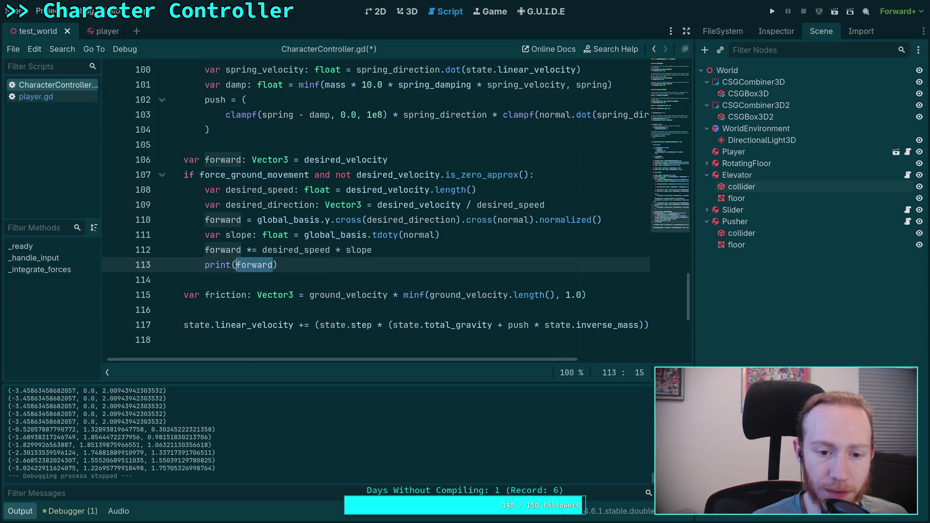
{"action": "type", "text": "slope"}
{"action": "key", "text": "ctrl+s"}
{"action": "left_click", "coordinate": [771, 11]}
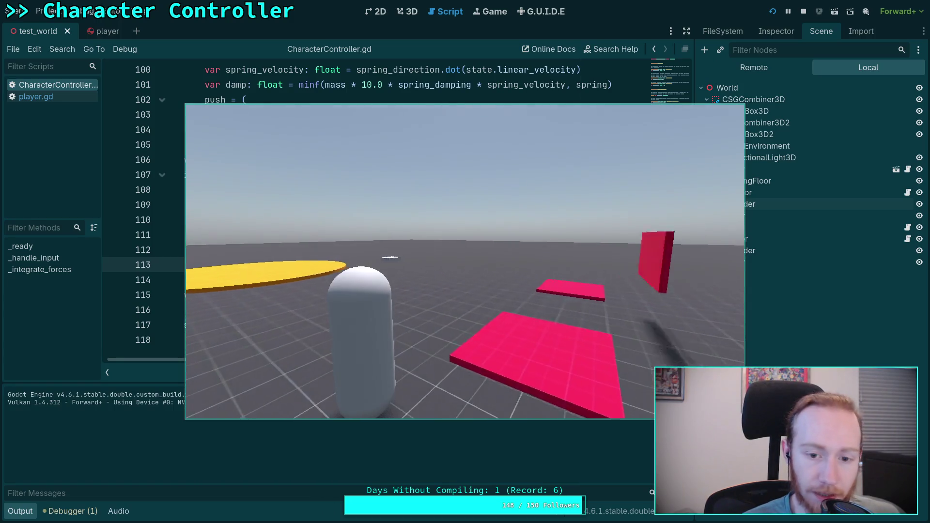
Walk the character forward in the running game, then stop it.
{"action": "key", "text": "w"}
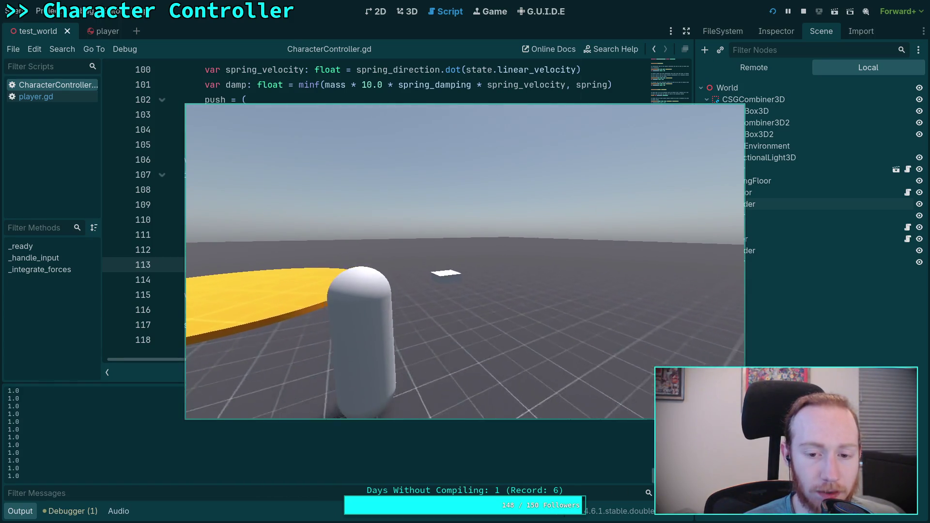
{"action": "key", "text": "w"}
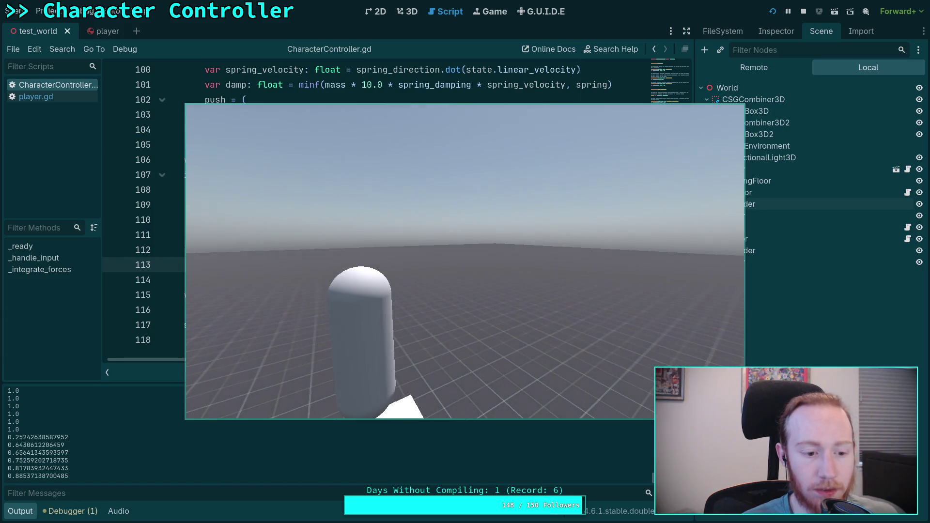
{"action": "left_click", "coordinate": [802, 11]}
Add print(forward) below print(slope), keeping print(slope) as the first line.
{"action": "left_click", "coordinate": [414, 271]}
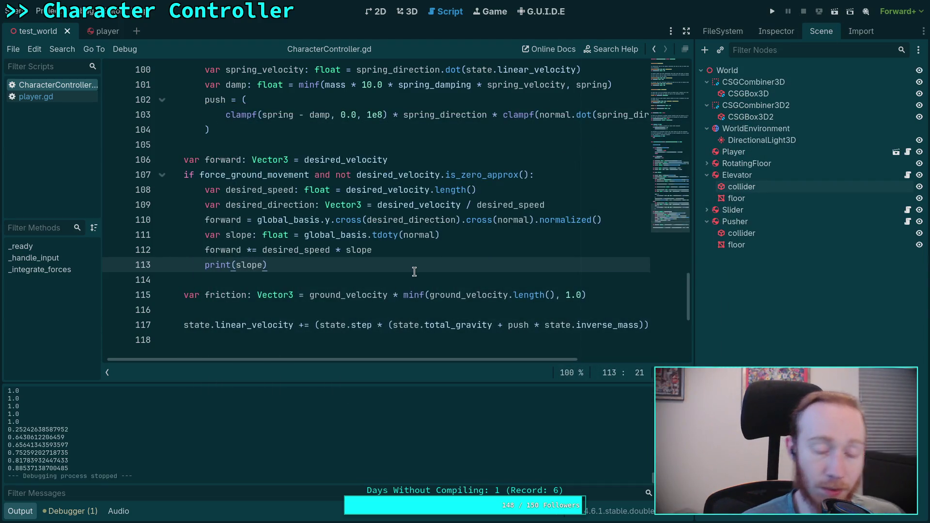
{"action": "key", "text": "Return"}
{"action": "type", "text": "print"}
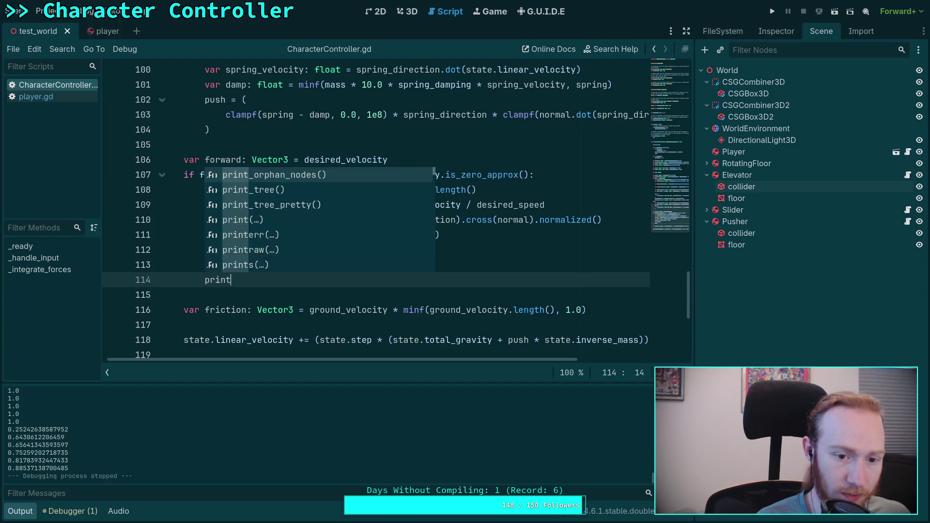
{"action": "type", "text": "(forward"}
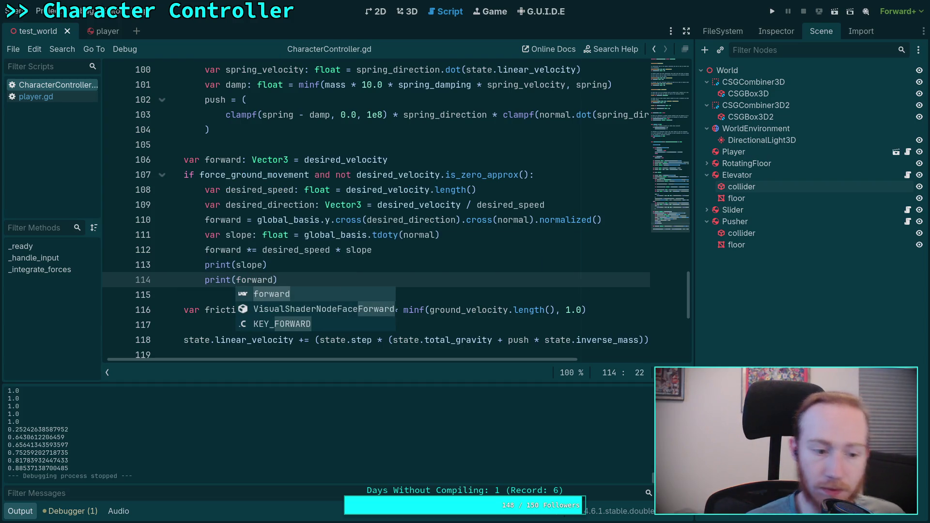
{"action": "left_click", "coordinate": [296, 270]}
{"action": "key", "text": "Down"}
{"action": "key", "text": "alt+Up"}
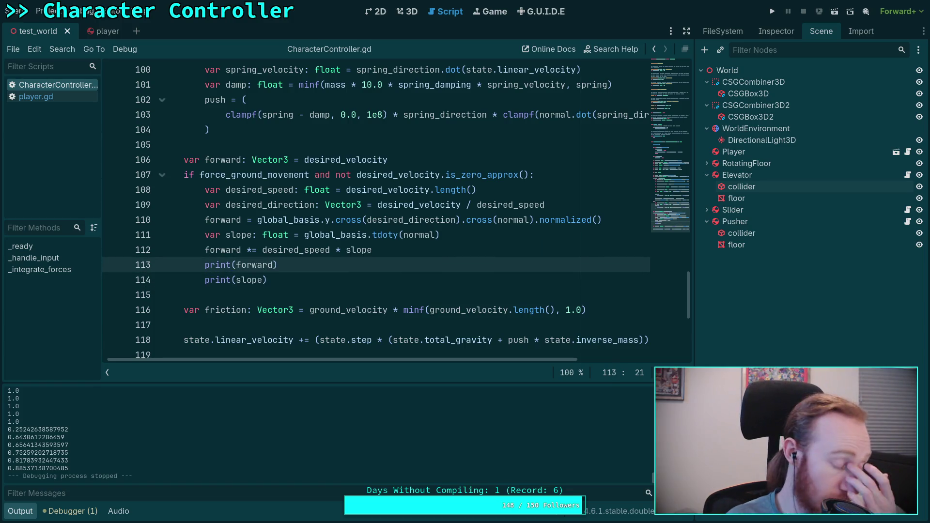
{"action": "key", "text": "alt+Down"}
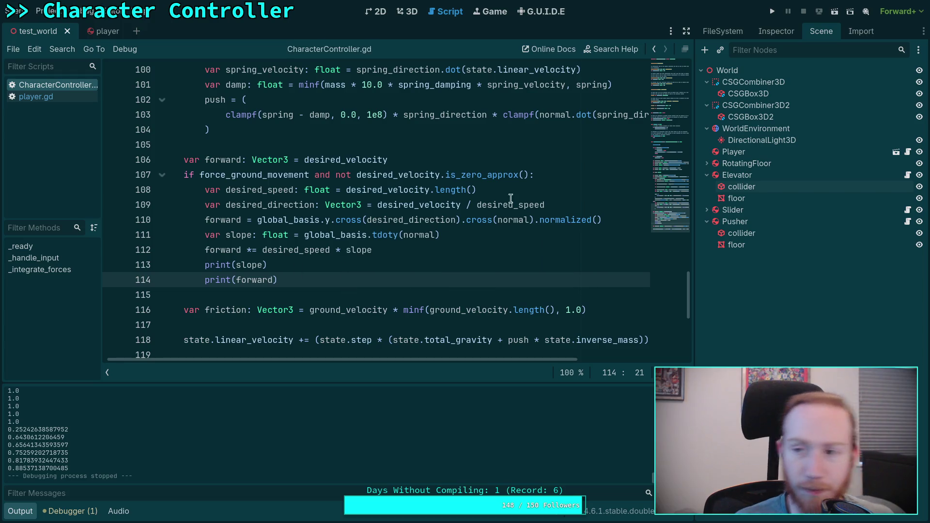
Re-run the game, walk toward the yellow disc and jump while watching the logged values, then stop.
{"action": "left_click", "coordinate": [772, 12]}
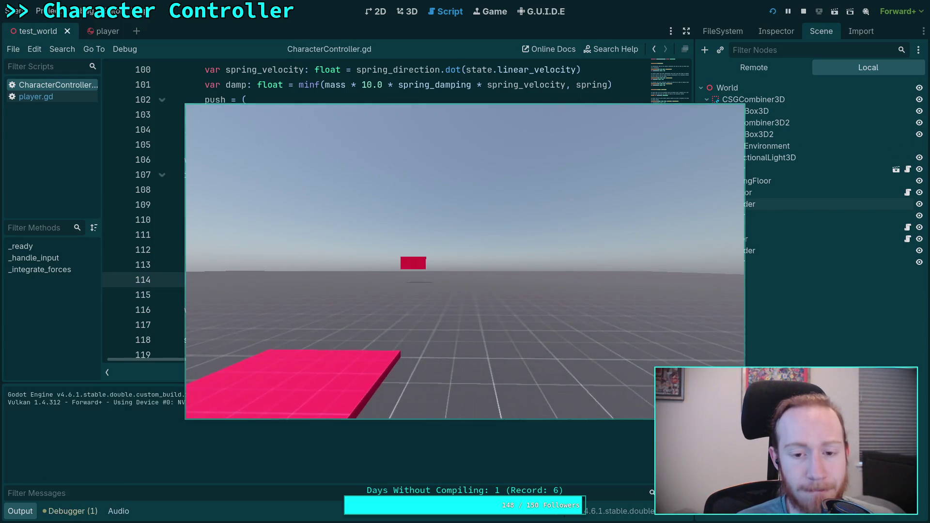
{"action": "key", "text": "w"}
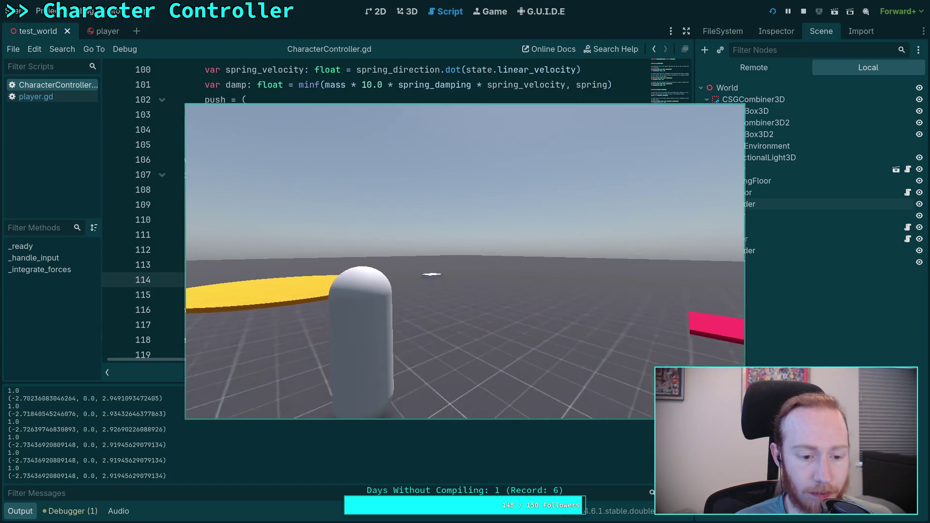
{"action": "key", "text": "space"}
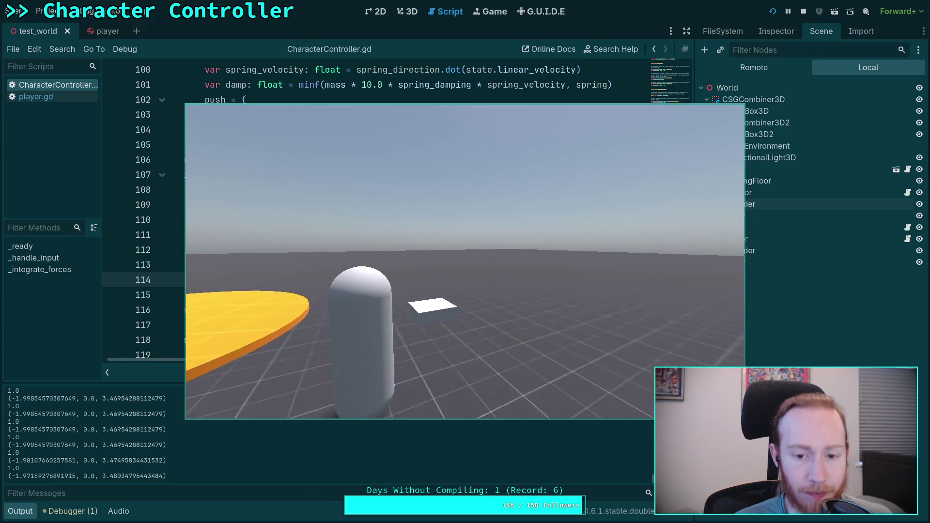
{"action": "scroll", "coordinate": [103, 442], "scroll_direction": "up", "scroll_amount": 3}
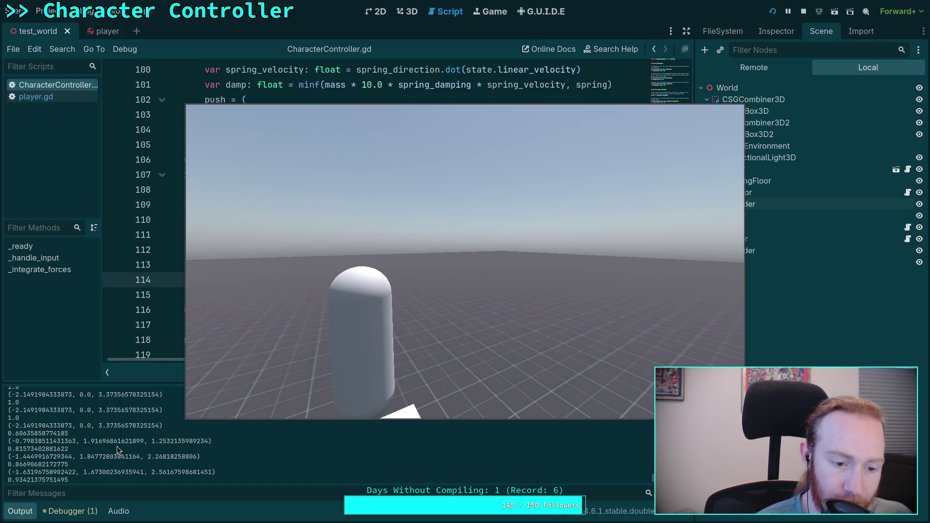
{"action": "scroll", "coordinate": [99, 451], "scroll_direction": "down", "scroll_amount": 3}
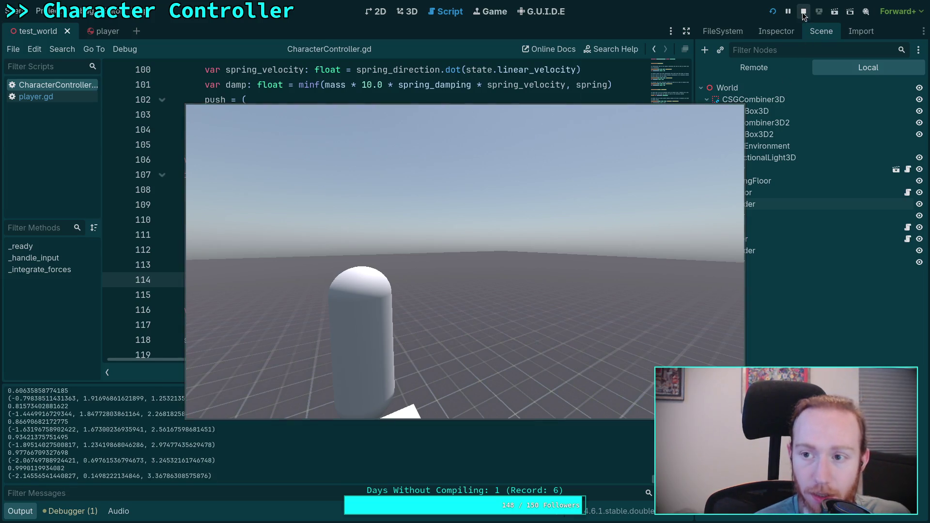
{"action": "left_click", "coordinate": [802, 11]}
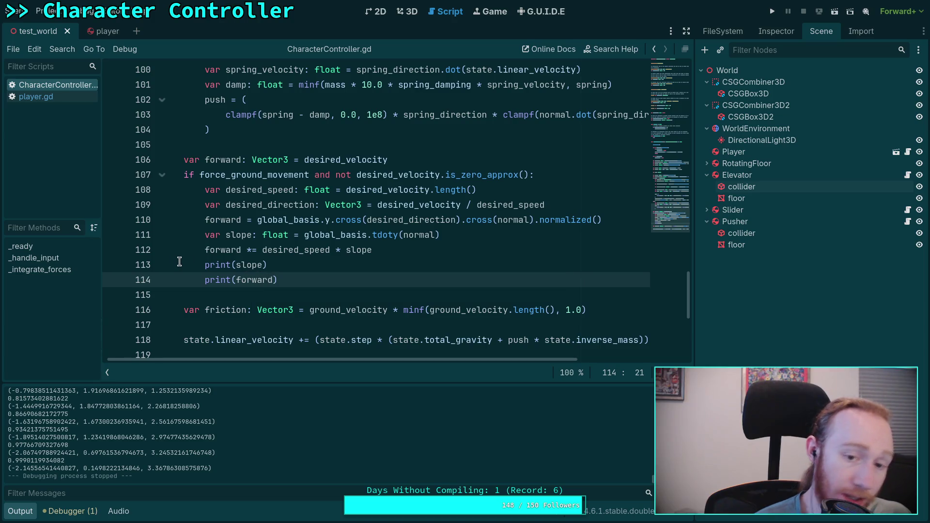
Change the forward scaling to desired_speed * slope * slope and run the game.
{"action": "left_click", "coordinate": [397, 245]}
{"action": "type", "text": "* slope"}
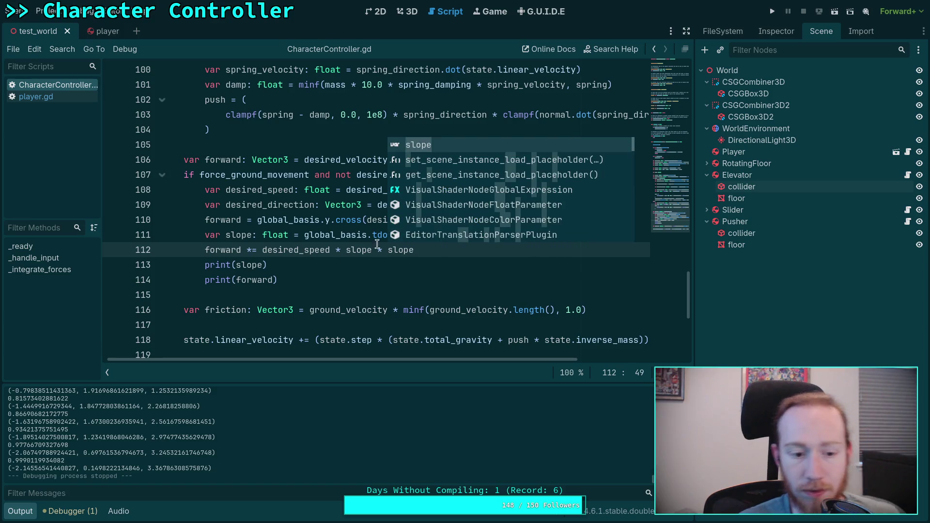
{"action": "left_click", "coordinate": [773, 13]}
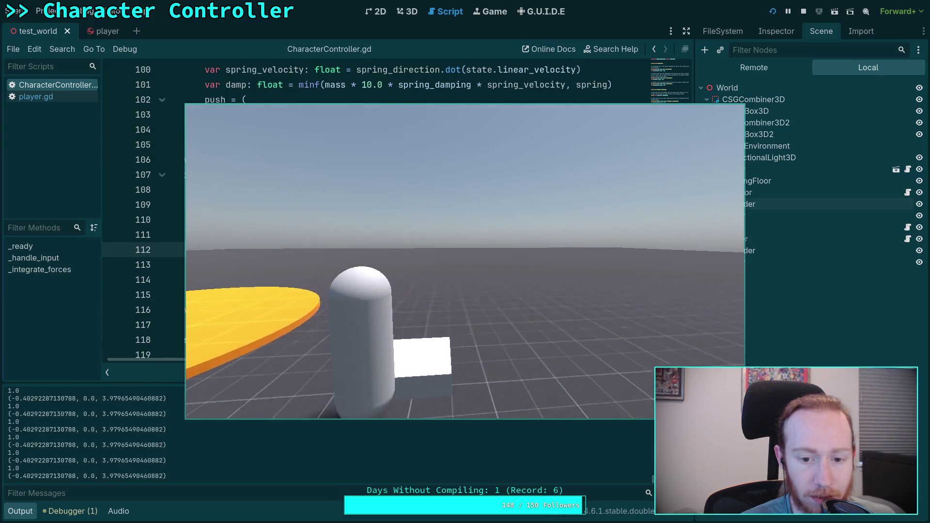
Highlight a printed forward y value in the Output panel, then stop the game.
{"action": "scroll", "coordinate": [170, 451], "scroll_direction": "up", "scroll_amount": 2}
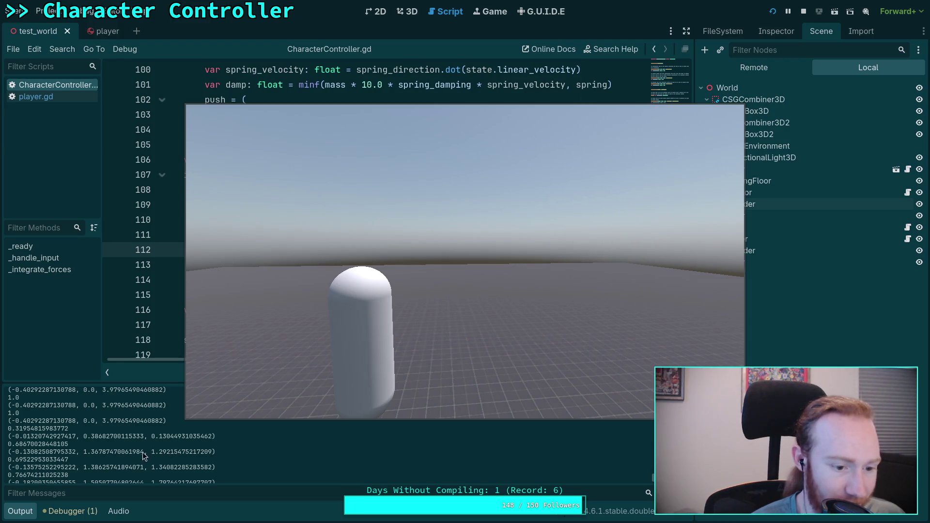
{"action": "left_click_drag", "start_coordinate": [83, 436], "coordinate": [141, 437]}
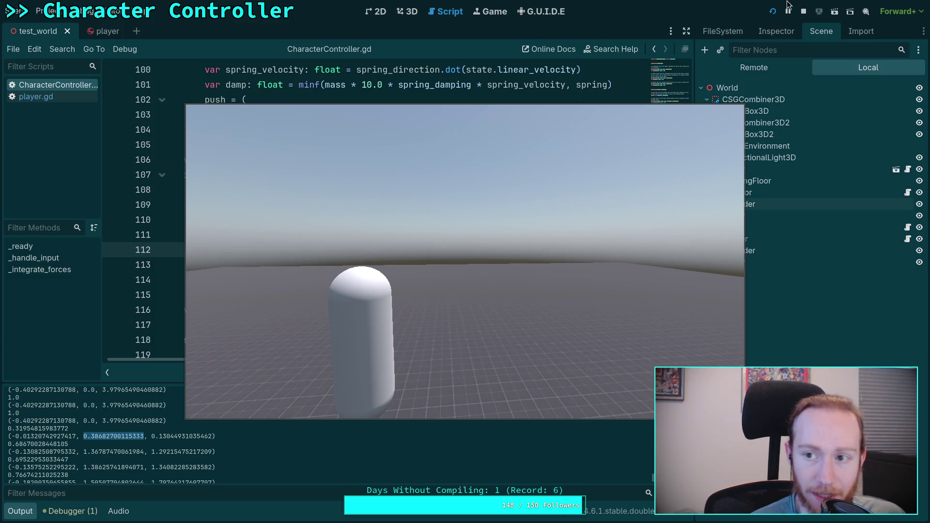
{"action": "left_click", "coordinate": [803, 12]}
{"action": "left_click", "coordinate": [317, 290]}
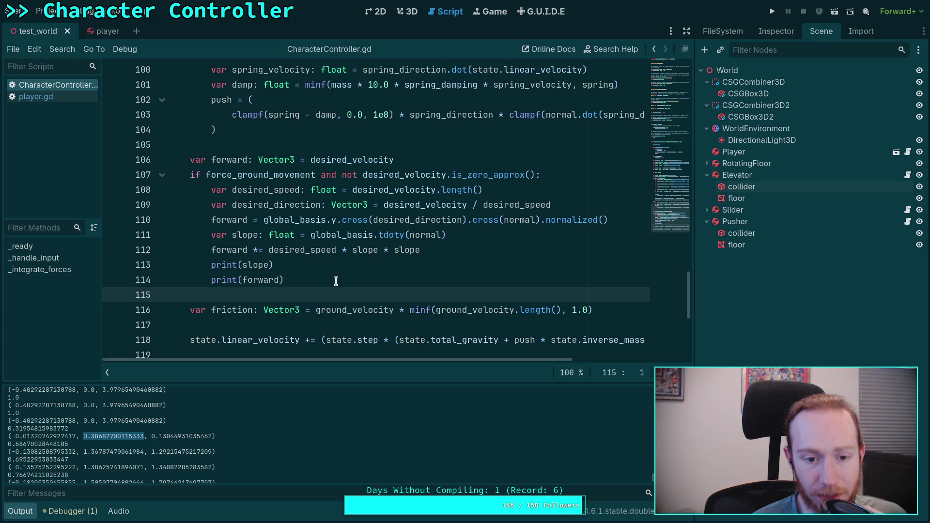
{"action": "left_click_drag", "start_coordinate": [433, 249], "coordinate": [341, 251]}
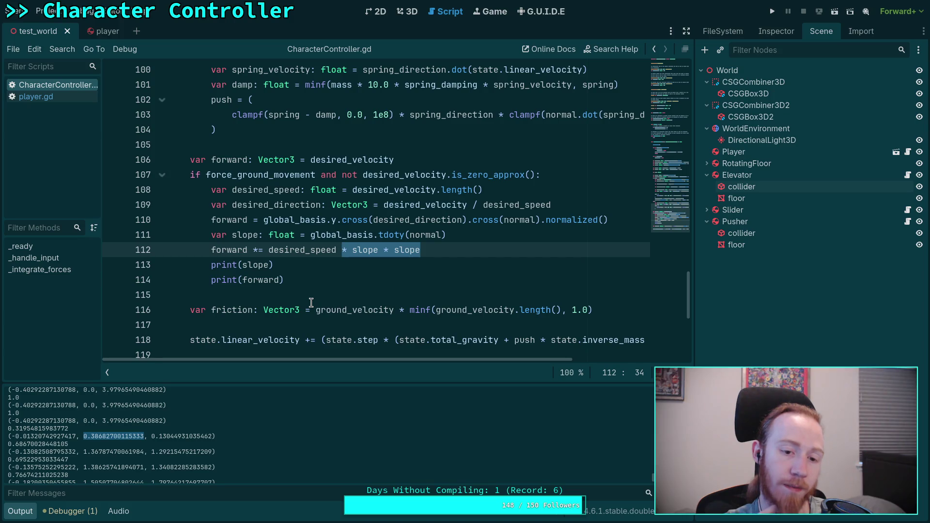
{"action": "scroll", "coordinate": [305, 291], "scroll_direction": "down", "scroll_amount": 1}
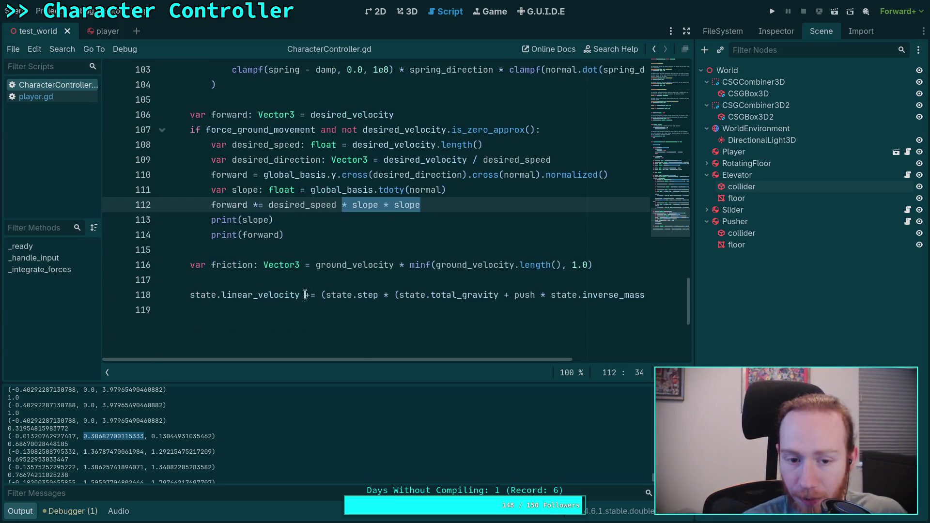
{"action": "left_click_drag", "start_coordinate": [368, 361], "coordinate": [490, 365]}
{"action": "mouse_move", "coordinate": [323, 298]}
{"action": "left_mouse_down"}
{"action": "mouse_move", "coordinate": [647, 295]}
{"action": "mouse_move", "coordinate": [498, 294]}
{"action": "left_mouse_up"}
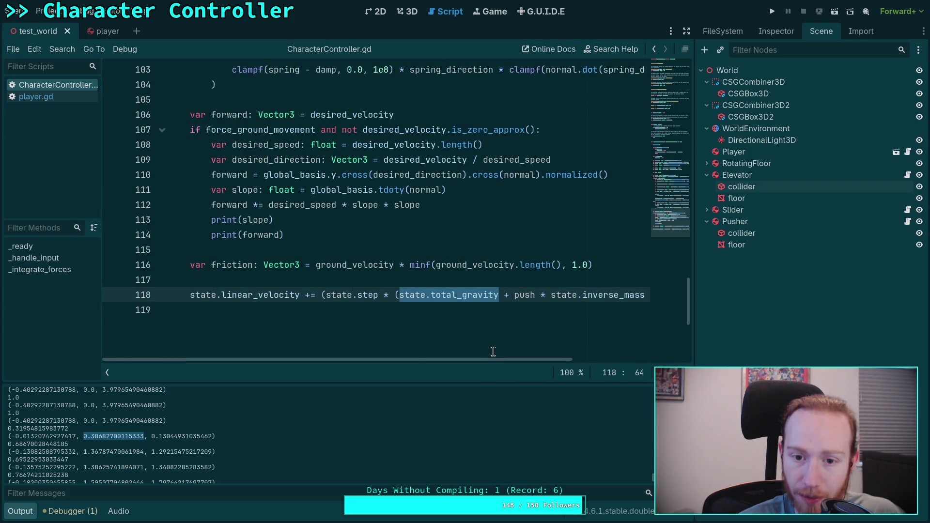
{"action": "left_click", "coordinate": [416, 206]}
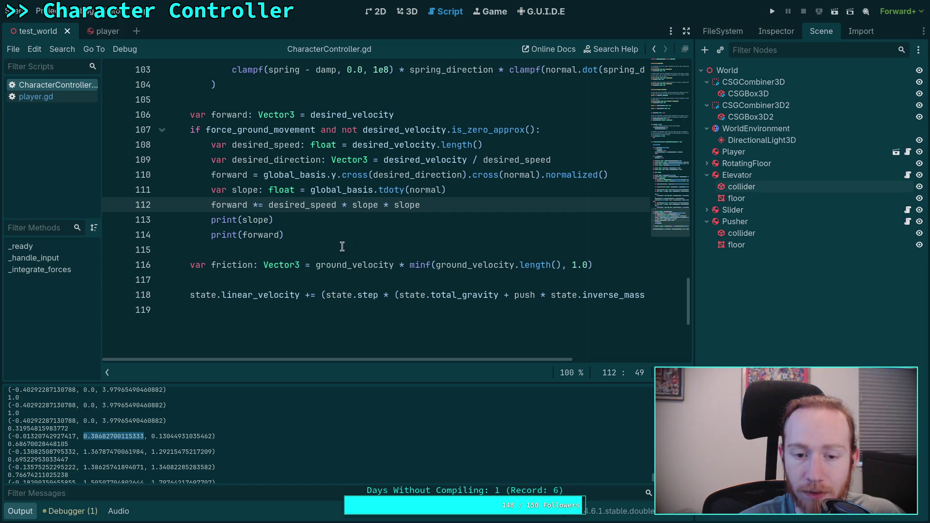
{"action": "mouse_move", "coordinate": [458, 360]}
{"action": "left_mouse_down"}
{"action": "mouse_move", "coordinate": [623, 360]}
{"action": "mouse_move", "coordinate": [458, 359]}
{"action": "left_mouse_up"}
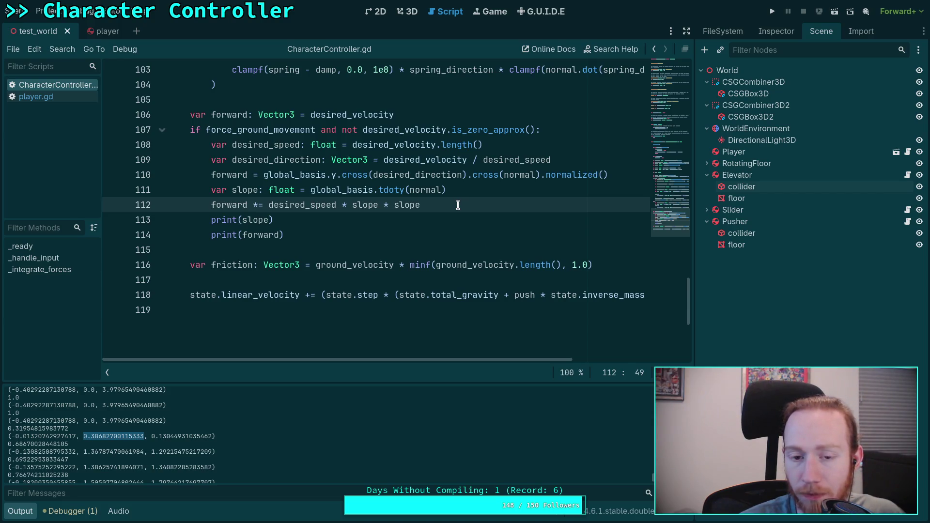
{"action": "mouse_move", "coordinate": [449, 205]}
{"action": "left_mouse_down"}
{"action": "mouse_move", "coordinate": [342, 204]}
{"action": "mouse_move", "coordinate": [430, 205]}
{"action": "left_mouse_up"}
{"action": "key", "text": "BackSpace"}
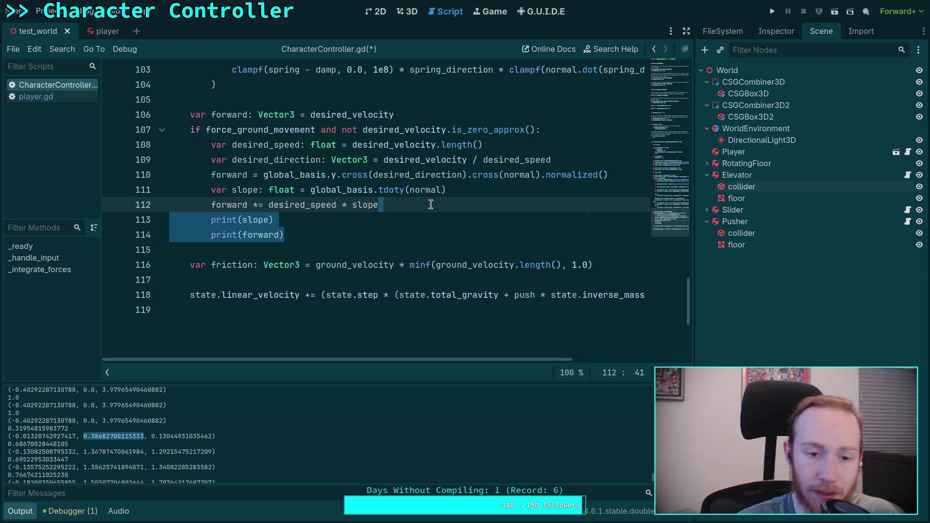
Delete the debug print lines, the remaining * slope factor and the var slope line, then run the game.
{"action": "key", "text": "BackSpace"}
{"action": "key", "text": "ctrl+s"}
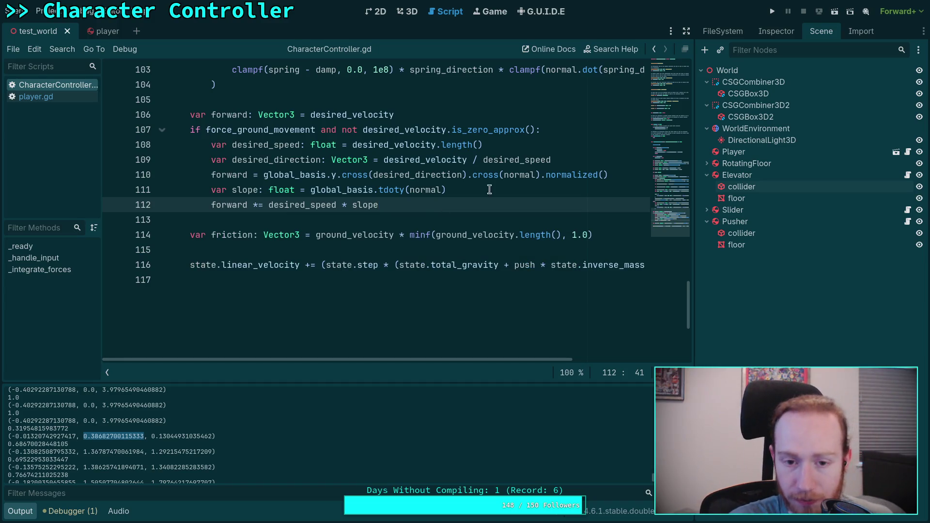
{"action": "left_click_drag", "start_coordinate": [383, 204], "coordinate": [337, 204]}
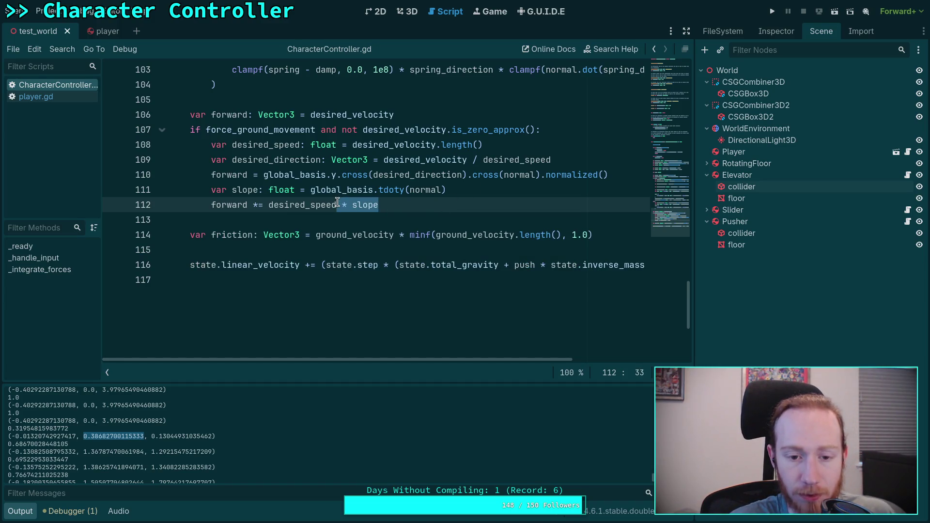
{"action": "key", "text": "BackSpace"}
{"action": "triple_click", "coordinate": [375, 190]}
{"action": "key", "text": "BackSpace"}
{"action": "key", "text": "BackSpace"}
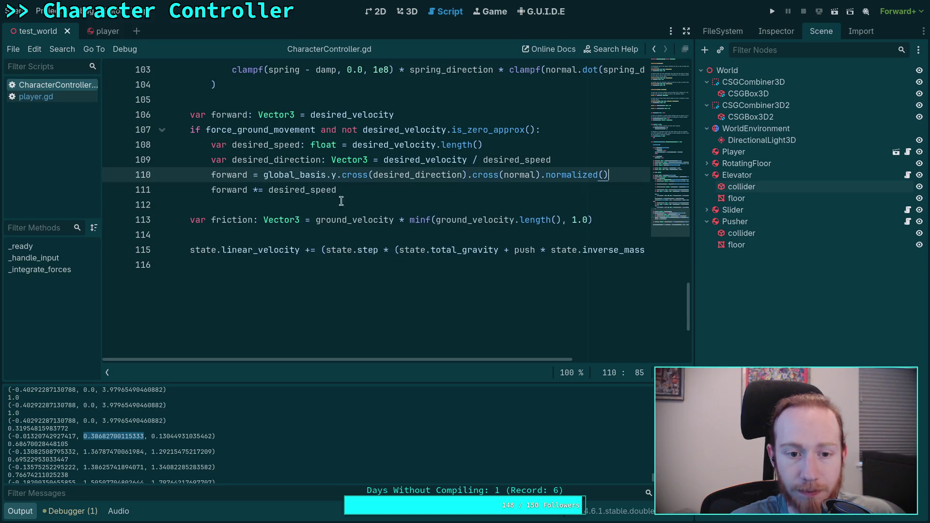
{"action": "key", "text": "F5"}
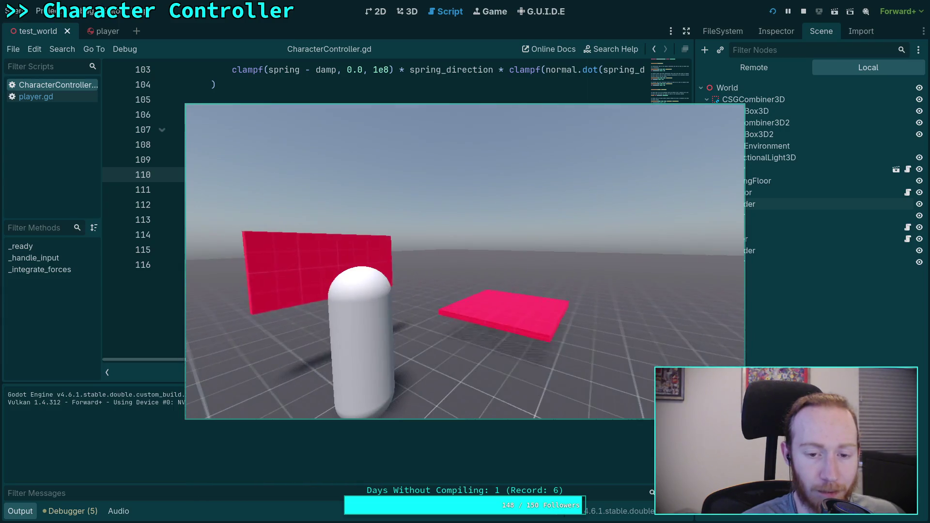
Stop the game, set the Pusher's Extension Acceleration to 100.0, and save the scene.
{"action": "key", "text": "F8"}
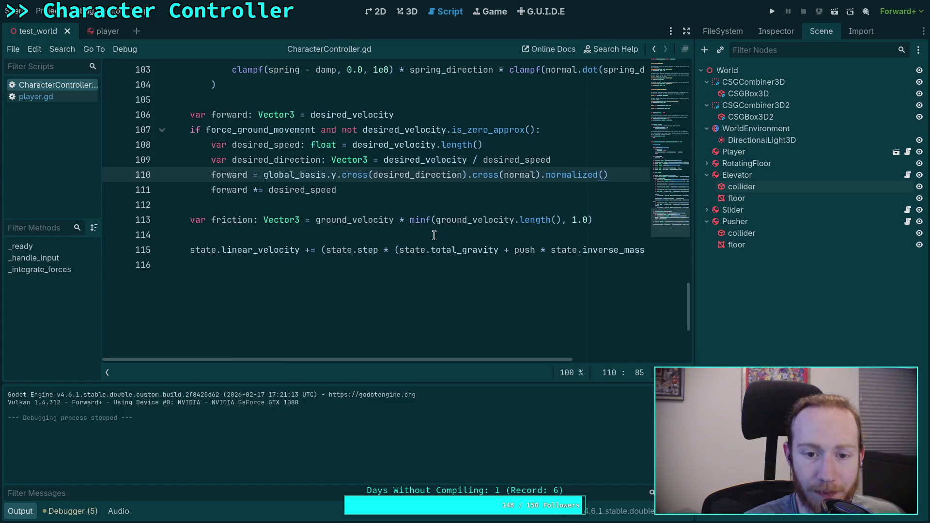
{"action": "left_click", "coordinate": [732, 221]}
{"action": "left_click", "coordinate": [784, 32]}
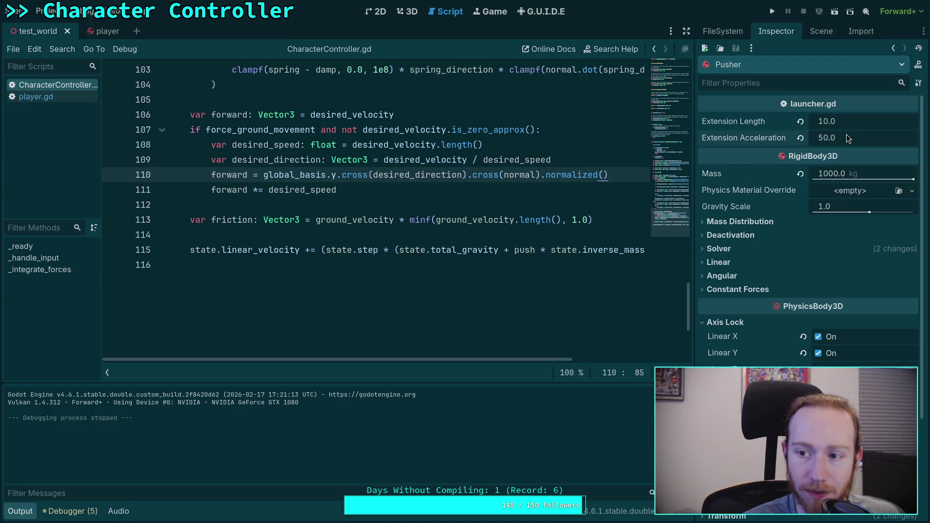
{"action": "type", "text": "100"}
{"action": "key", "text": "Return"}
{"action": "key", "text": "ctrl+s"}
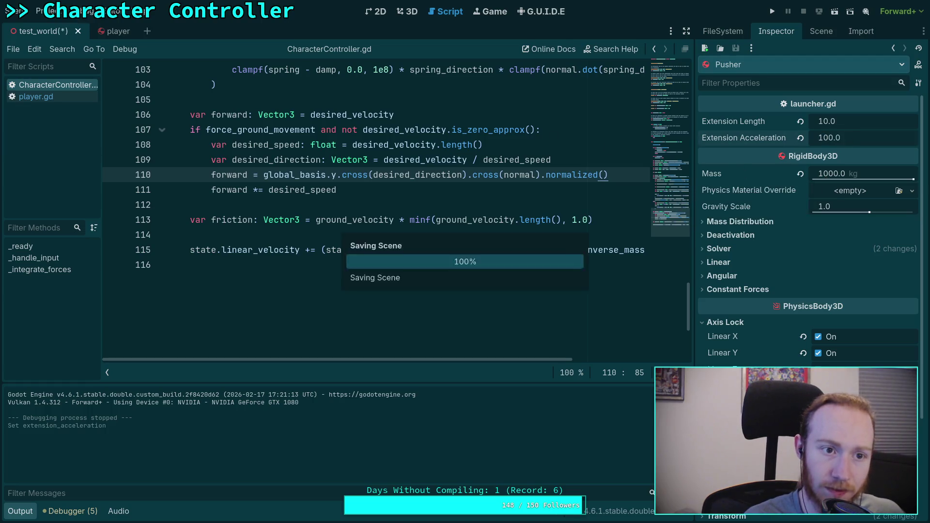
Test the change in a new game run, then look over the friction line before going to the terminal's git diff.
{"action": "left_click", "coordinate": [772, 11]}
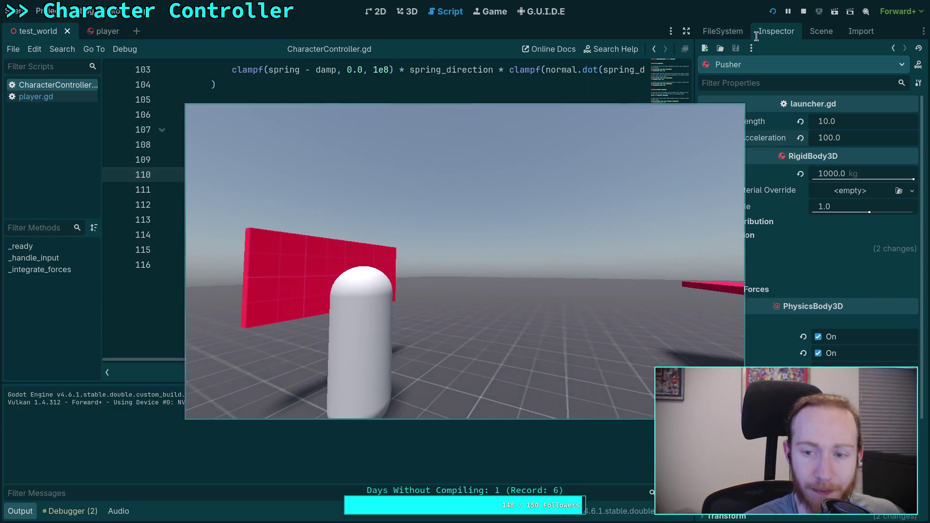
{"action": "key", "text": "F8"}
{"action": "left_click", "coordinate": [409, 219]}
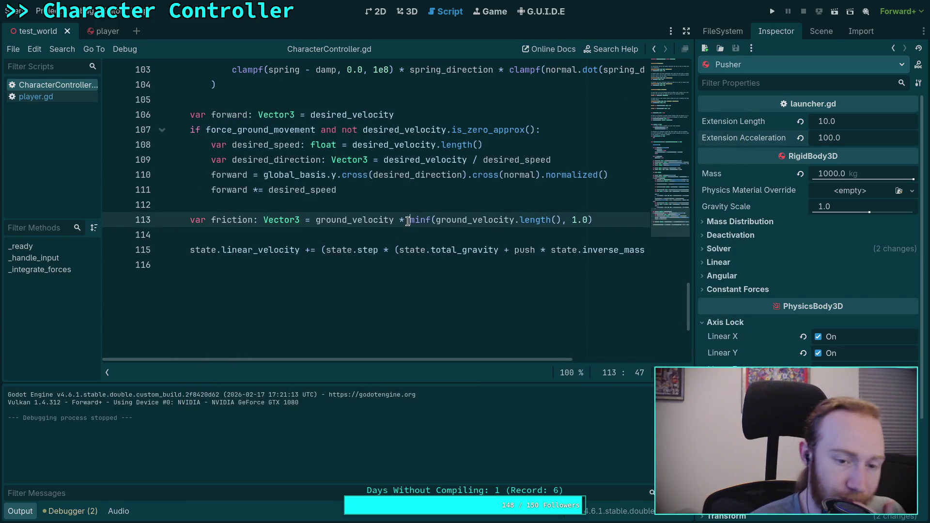
{"action": "left_click", "coordinate": [377, 233]}
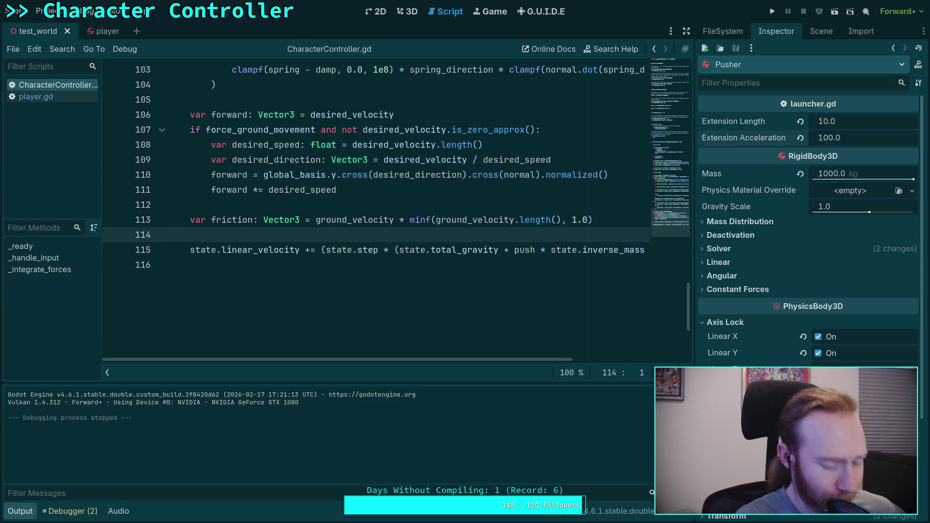
{"action": "key", "text": "super+1"}
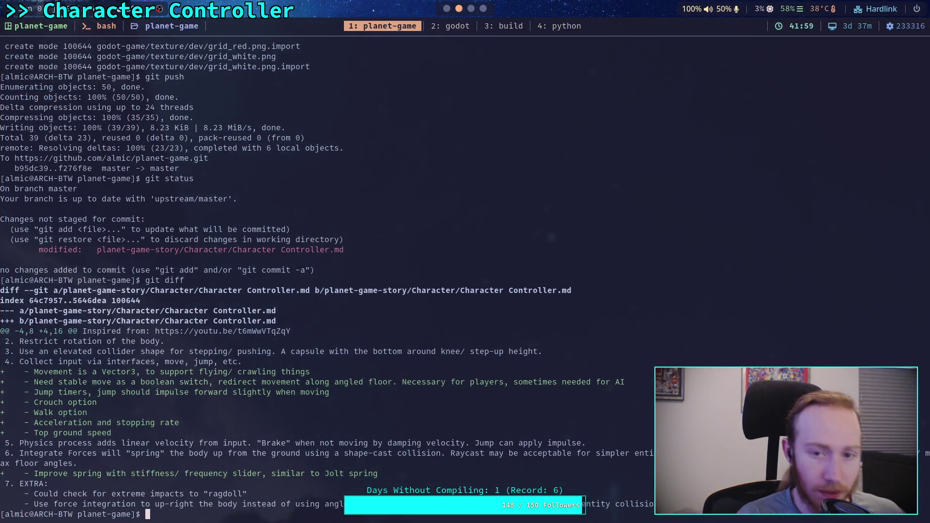
Compare the diff against the script by highlighting lines 113–115 (friction through velocity), then move to the Obsidian notes.
{"action": "key", "text": "super+2"}
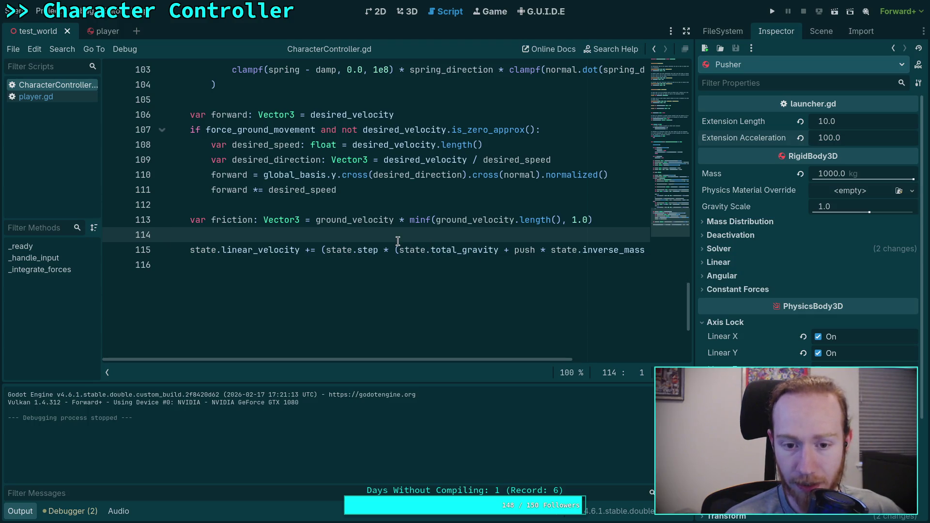
{"action": "scroll", "coordinate": [373, 238], "scroll_direction": "up", "scroll_amount": 1}
{"action": "left_click_drag", "start_coordinate": [446, 294], "coordinate": [187, 262]}
{"action": "left_click", "coordinate": [341, 276]}
{"action": "left_click_drag", "start_coordinate": [446, 294], "coordinate": [188, 260]}
{"action": "left_click", "coordinate": [250, 250]}
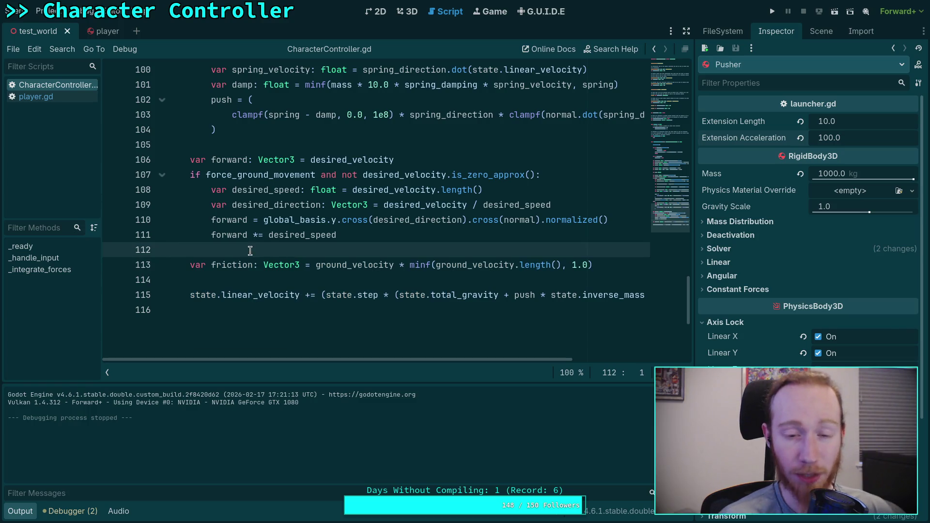
{"action": "key", "text": "alt+Tab"}
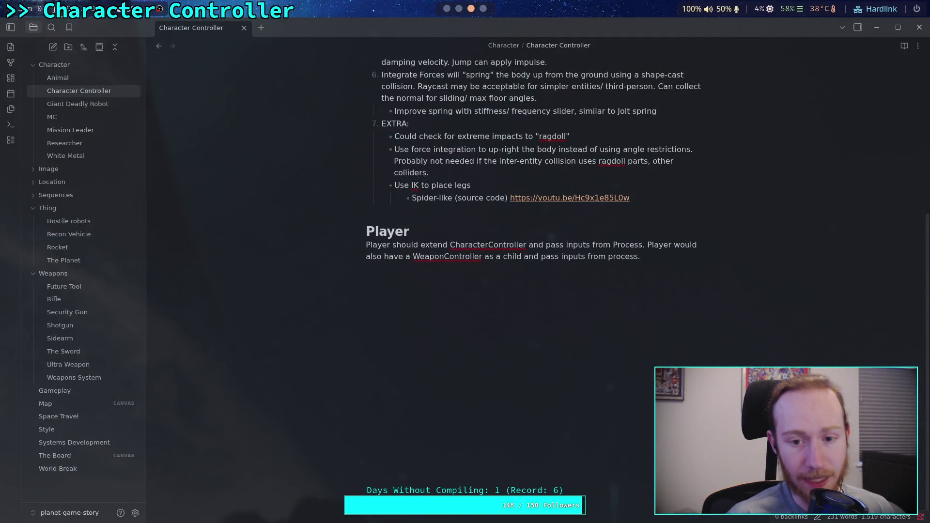
{"action": "scroll", "coordinate": [457, 232], "scroll_direction": "up", "scroll_amount": 5}
{"action": "mouse_move", "coordinate": [457, 232]}
{"action": "left_mouse_down"}
{"action": "mouse_move", "coordinate": [394, 219]}
{"action": "mouse_move", "coordinate": [596, 206]}
{"action": "left_mouse_up"}
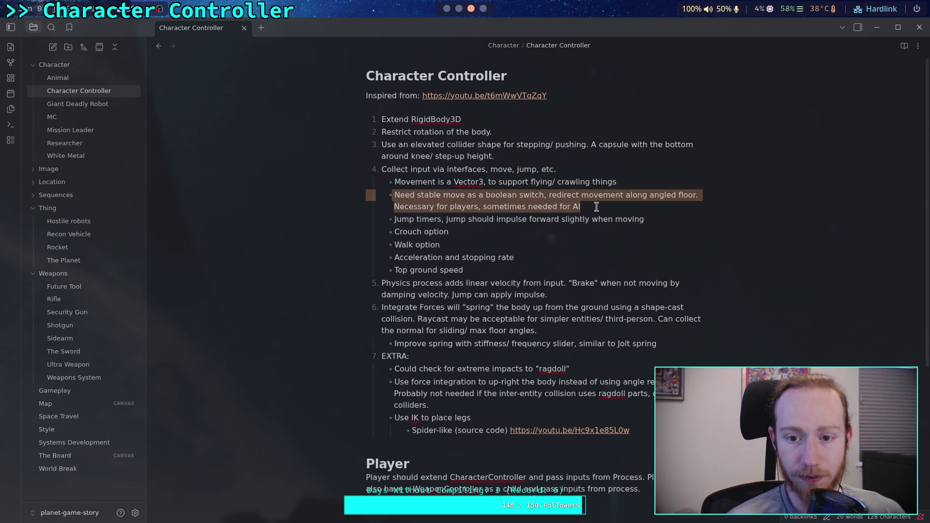
{"action": "left_click", "coordinate": [449, 207]}
{"action": "mouse_move", "coordinate": [393, 219]}
{"action": "left_mouse_down"}
{"action": "mouse_move", "coordinate": [487, 220]}
{"action": "mouse_move", "coordinate": [436, 227]}
{"action": "mouse_move", "coordinate": [405, 223]}
{"action": "mouse_move", "coordinate": [493, 220]}
{"action": "left_mouse_up"}
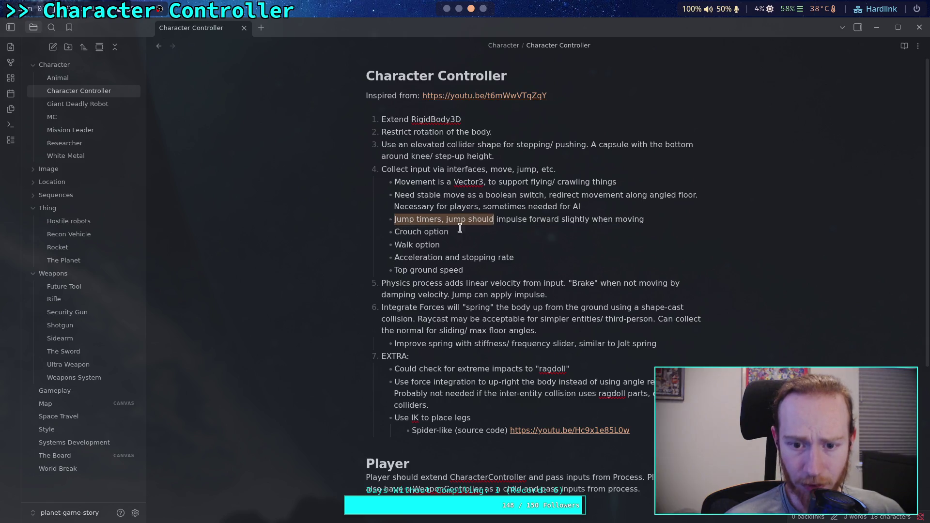
{"action": "left_click_drag", "start_coordinate": [392, 234], "coordinate": [456, 232]}
{"action": "left_click", "coordinate": [396, 247]}
{"action": "left_click_drag", "start_coordinate": [394, 245], "coordinate": [452, 253]}
{"action": "left_click", "coordinate": [404, 257]}
{"action": "mouse_move", "coordinate": [394, 257]}
{"action": "left_mouse_down"}
{"action": "mouse_move", "coordinate": [515, 261]}
{"action": "mouse_move", "coordinate": [466, 268]}
{"action": "left_mouse_up"}
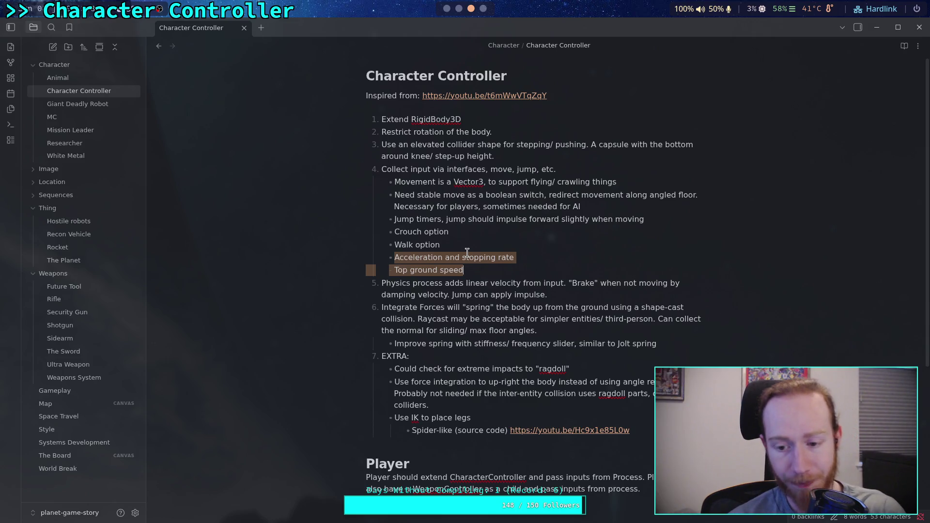
{"action": "left_click", "coordinate": [466, 271]}
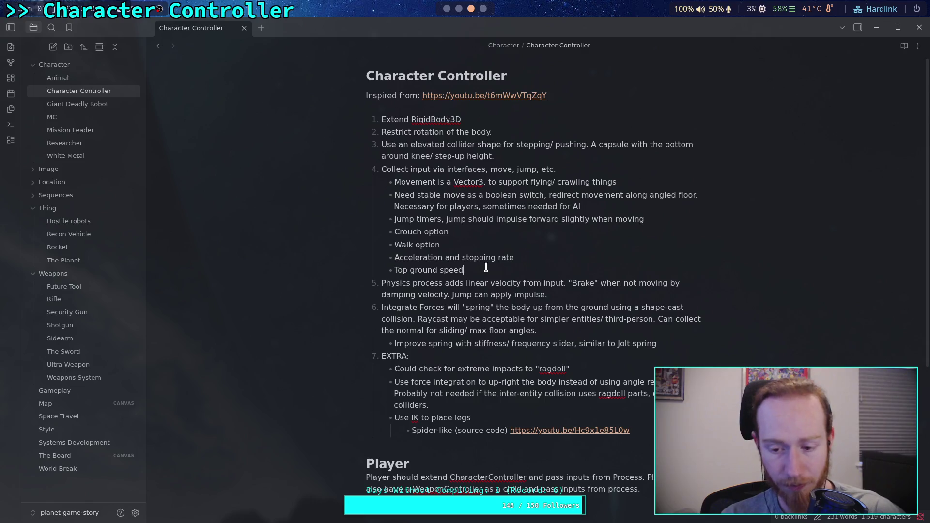